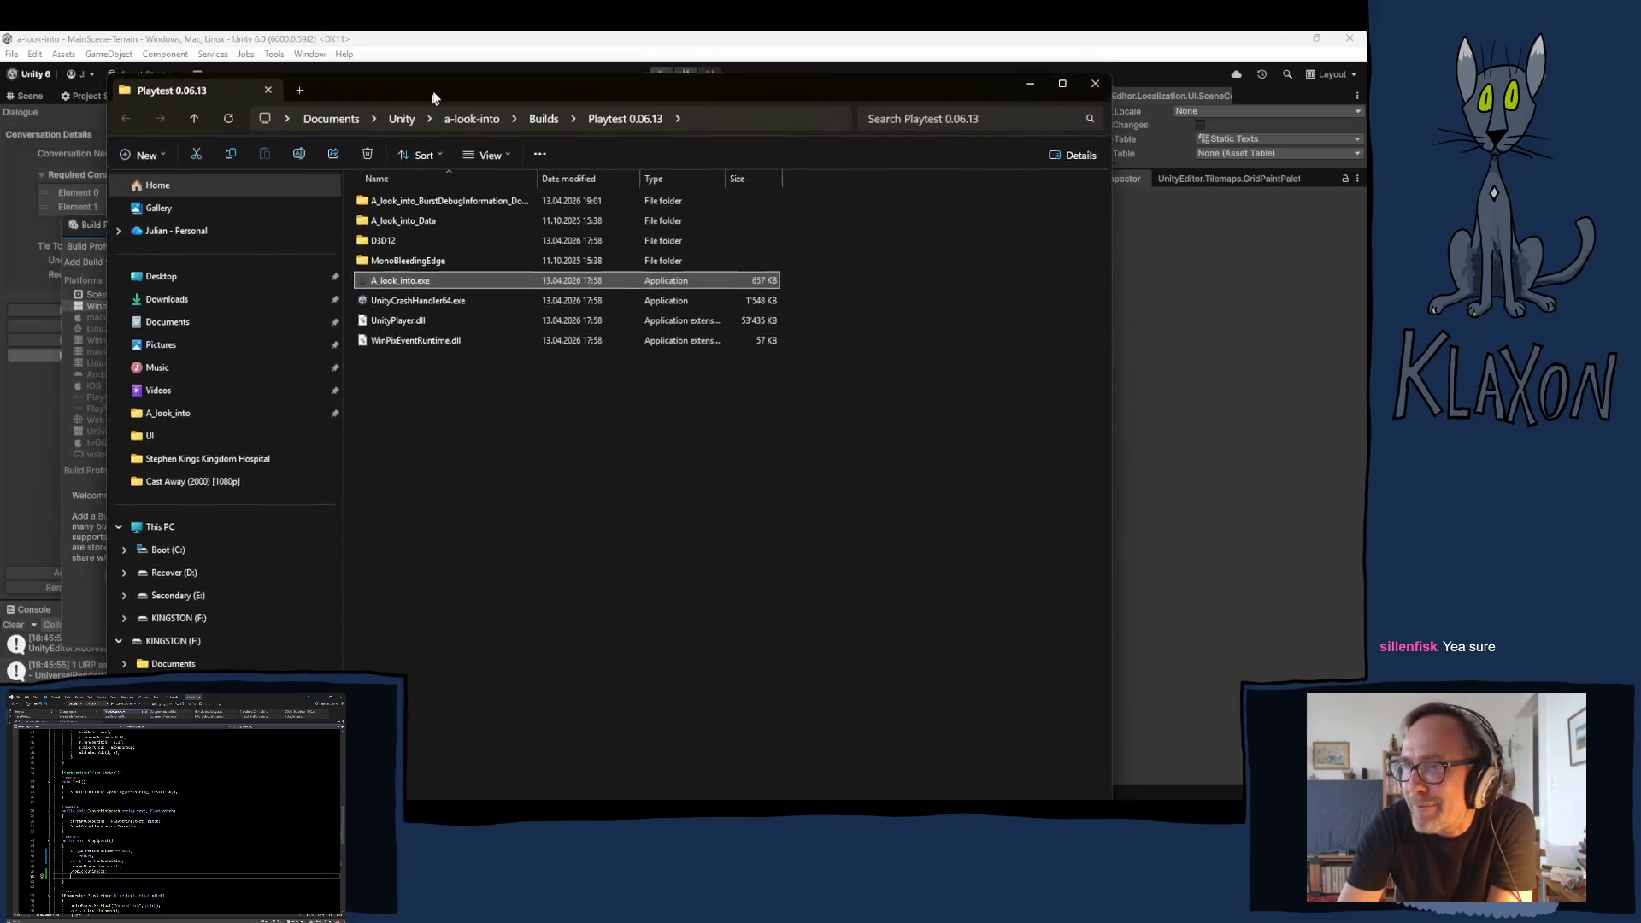
- Move the Explorer window showing the Playtest 0.06.13 build folder into place
{"action": "left_click_drag", "start_coordinate": [432, 97], "coordinate": [488, 58]}
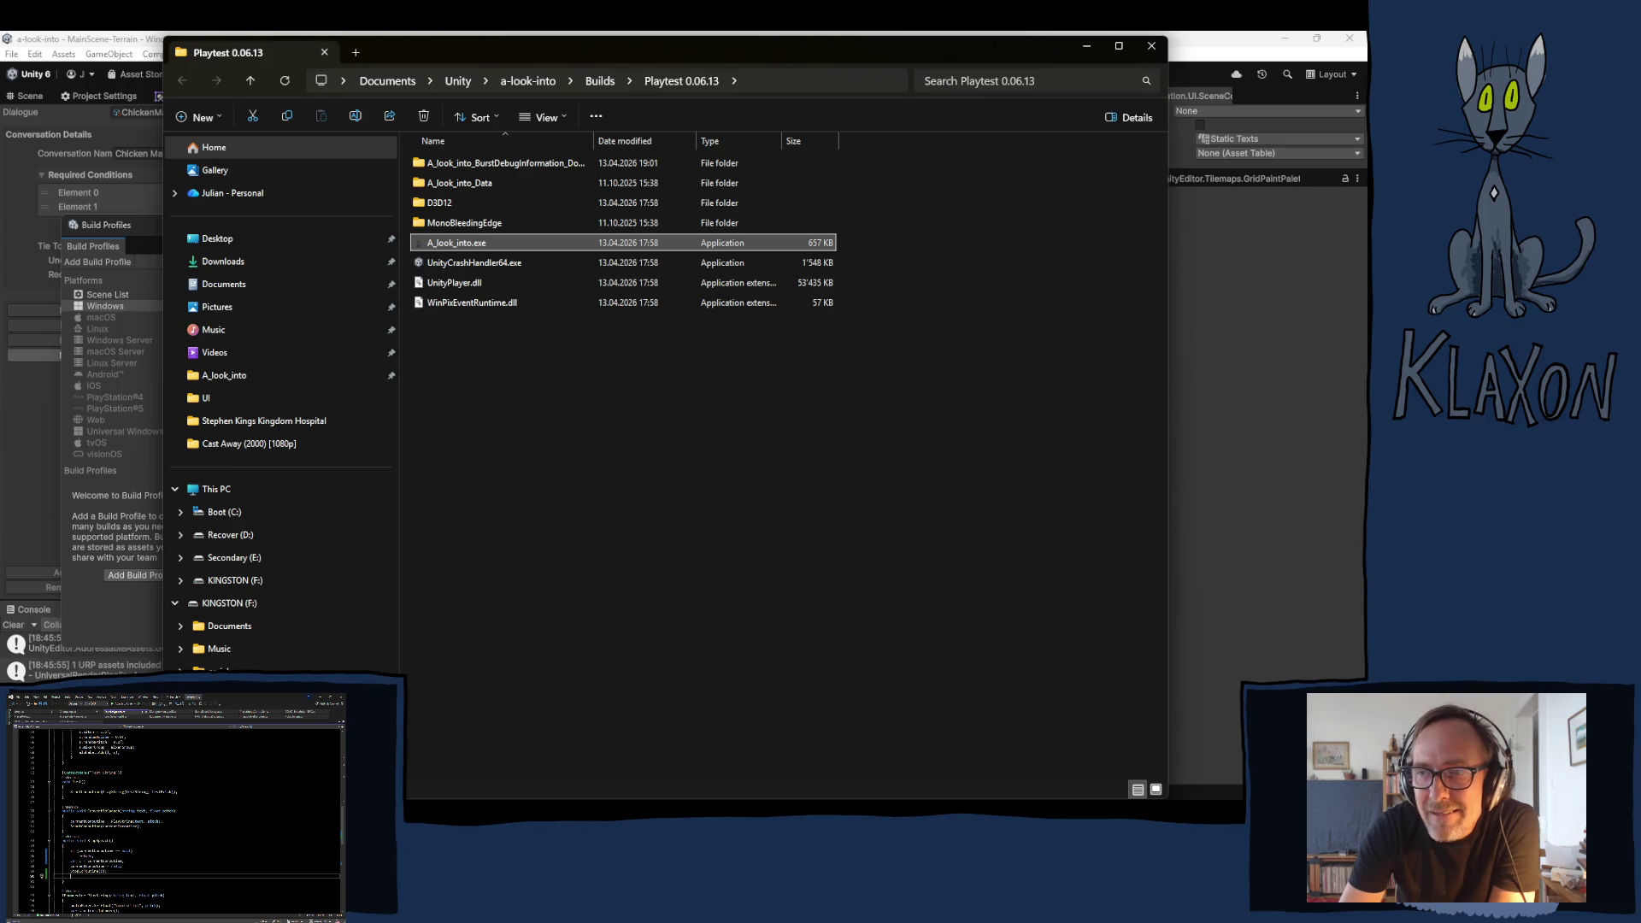
- Open IMG_1499.jpg from the Playtest 0.06.13 folder in the photo viewer
{"action": "key", "text": "Return"}
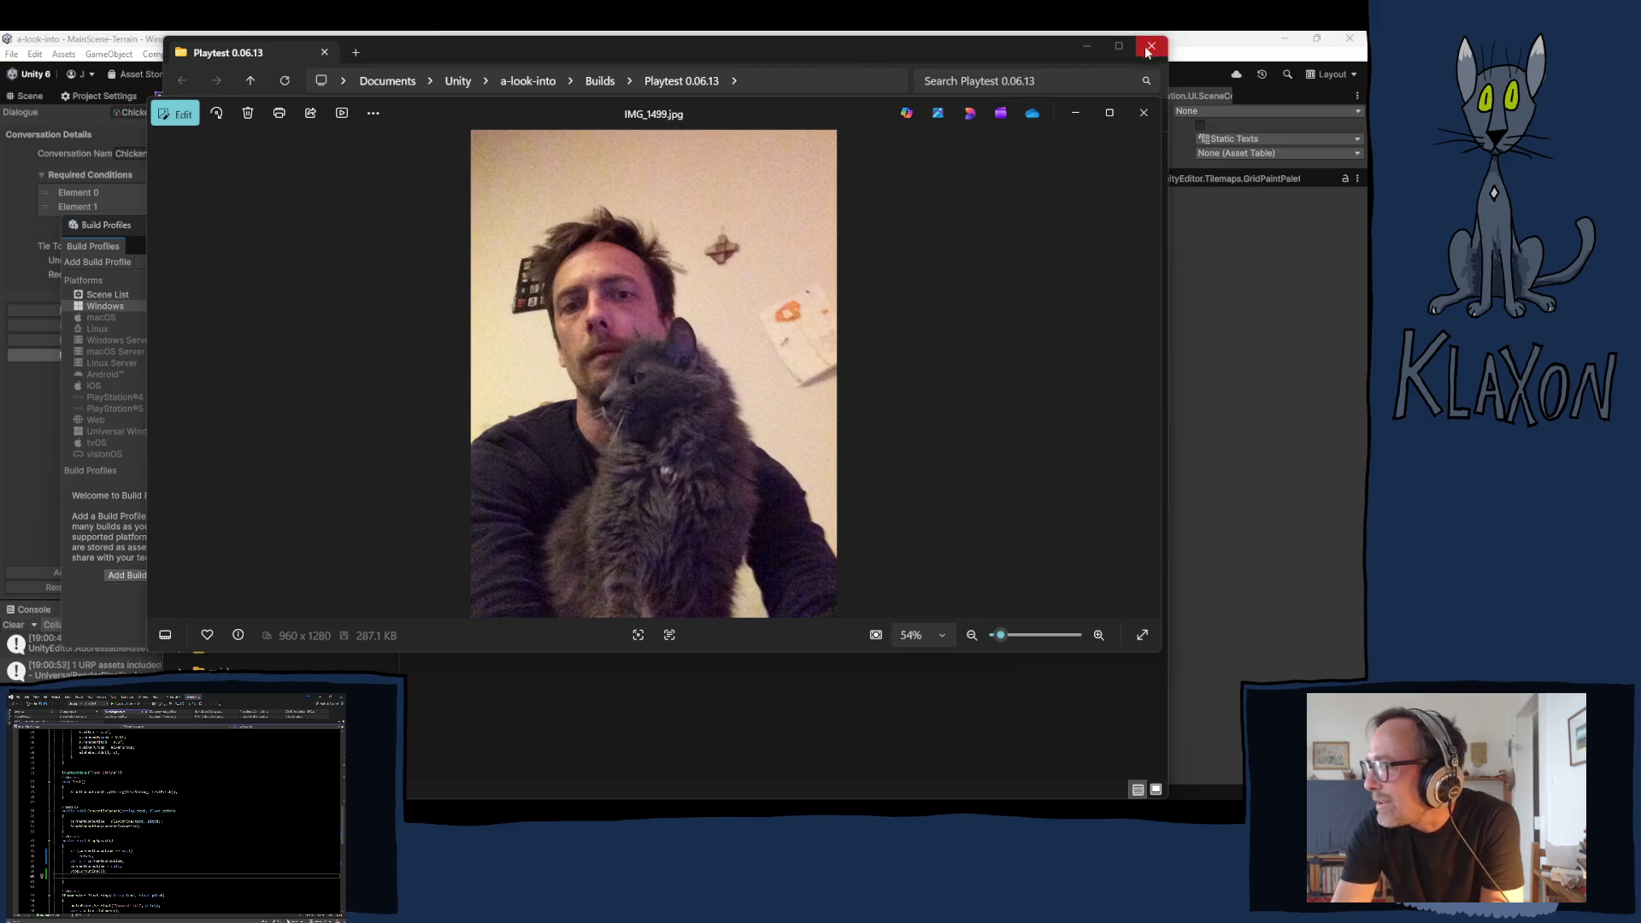
- Close the photo viewer and select A_look_into.exe in the Playtest 0.06.13 folder
{"action": "left_click", "coordinate": [1144, 120]}
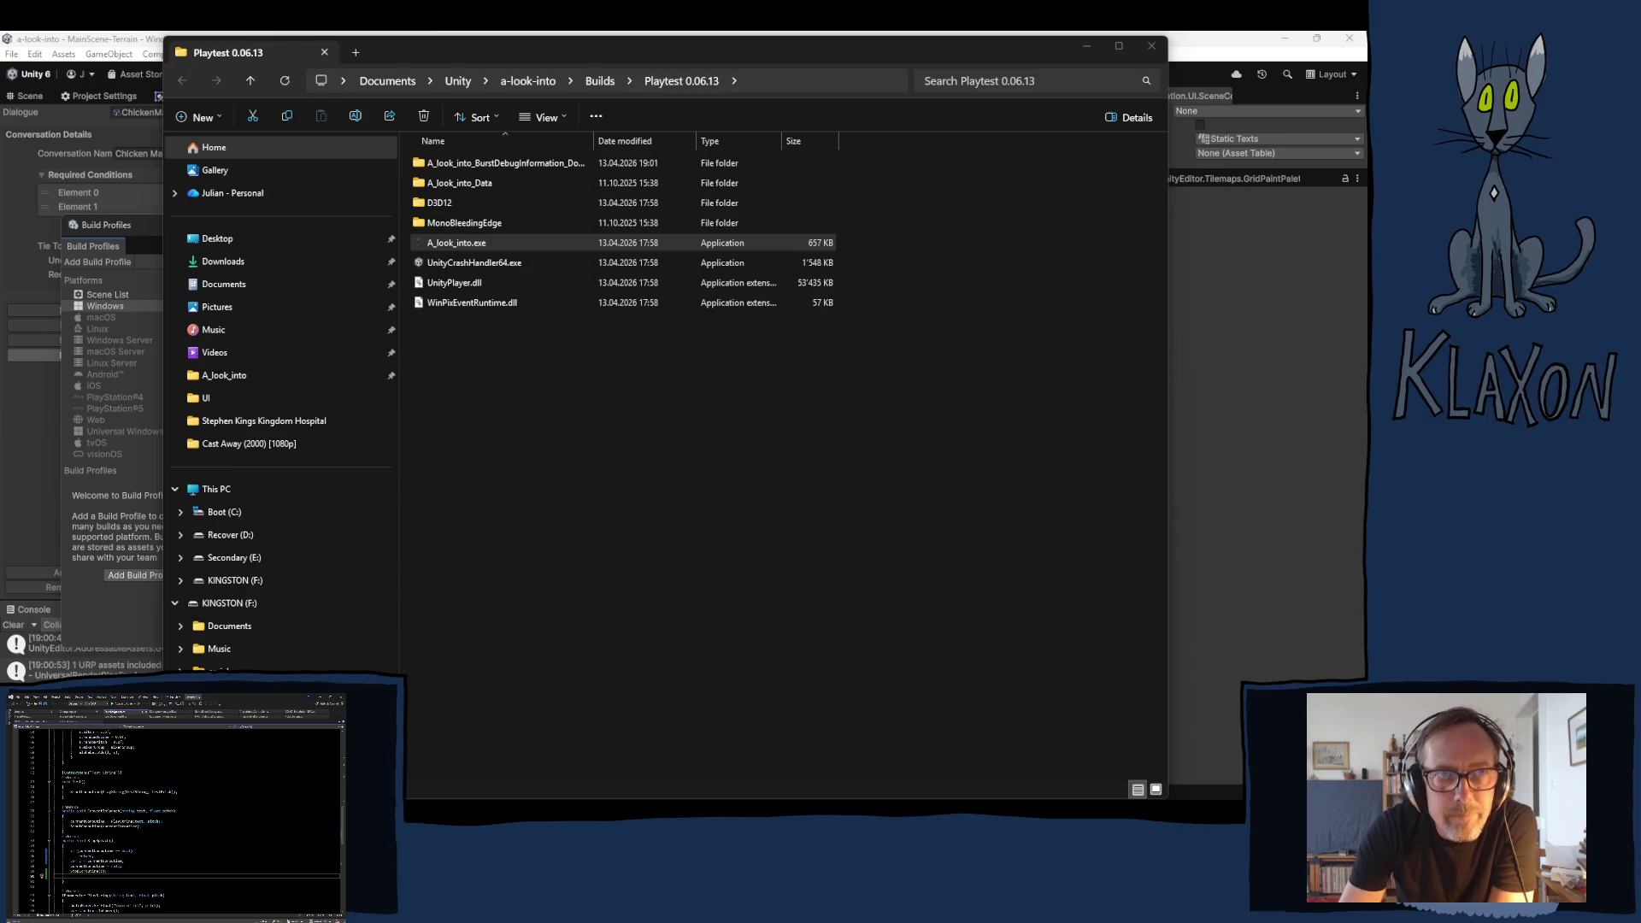
{"action": "key", "text": "super+w"}
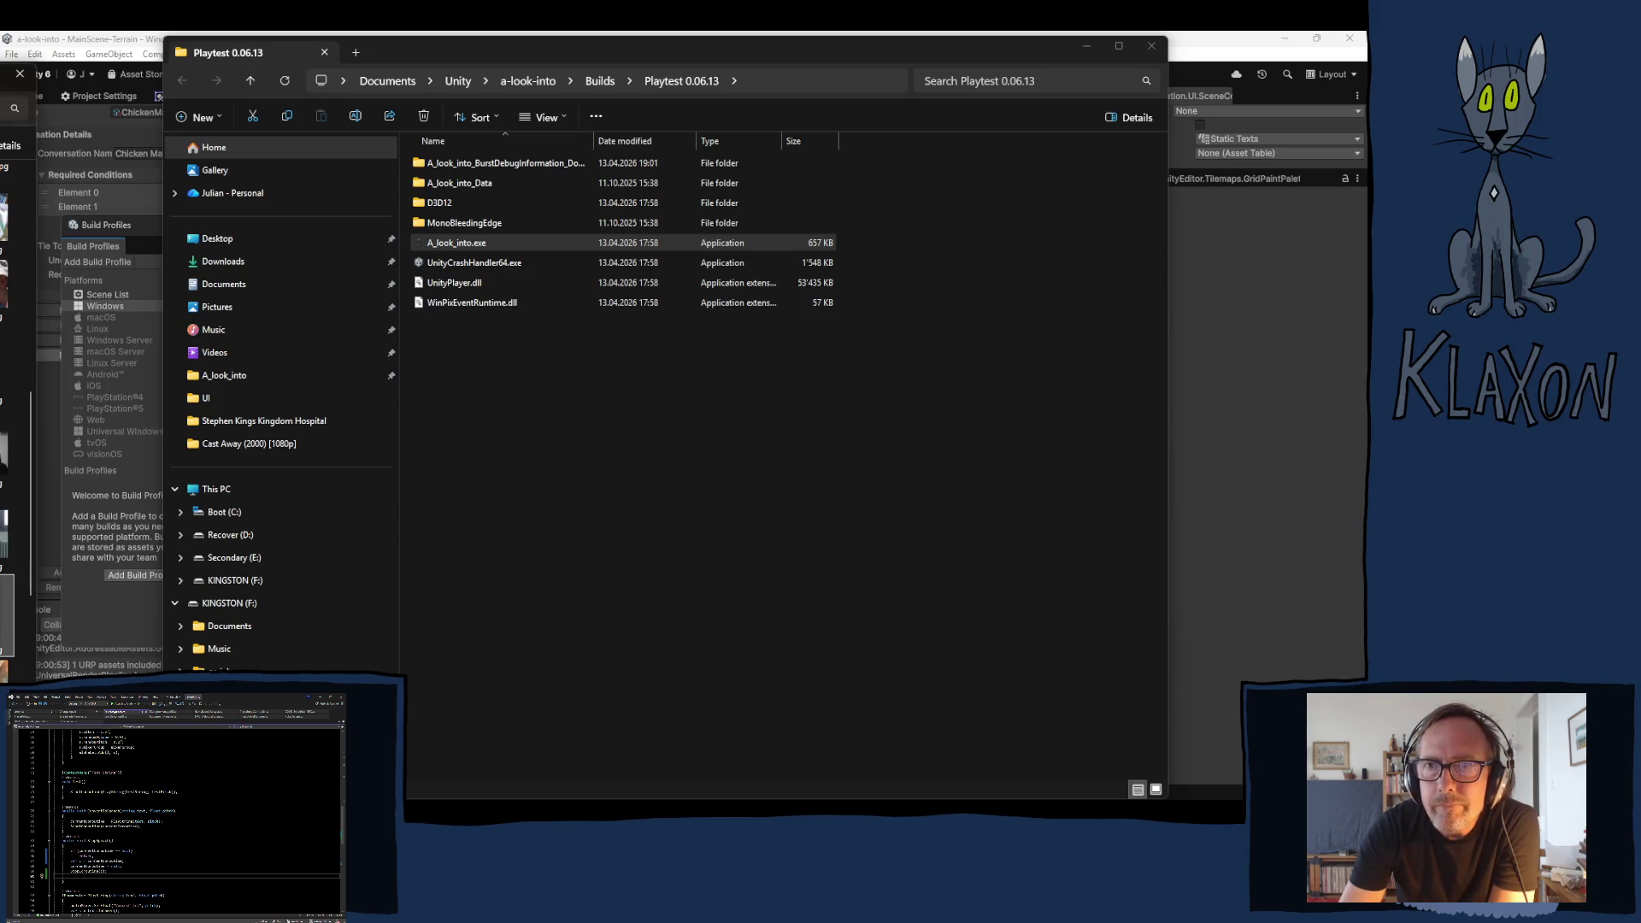
{"action": "left_click", "coordinate": [456, 243]}
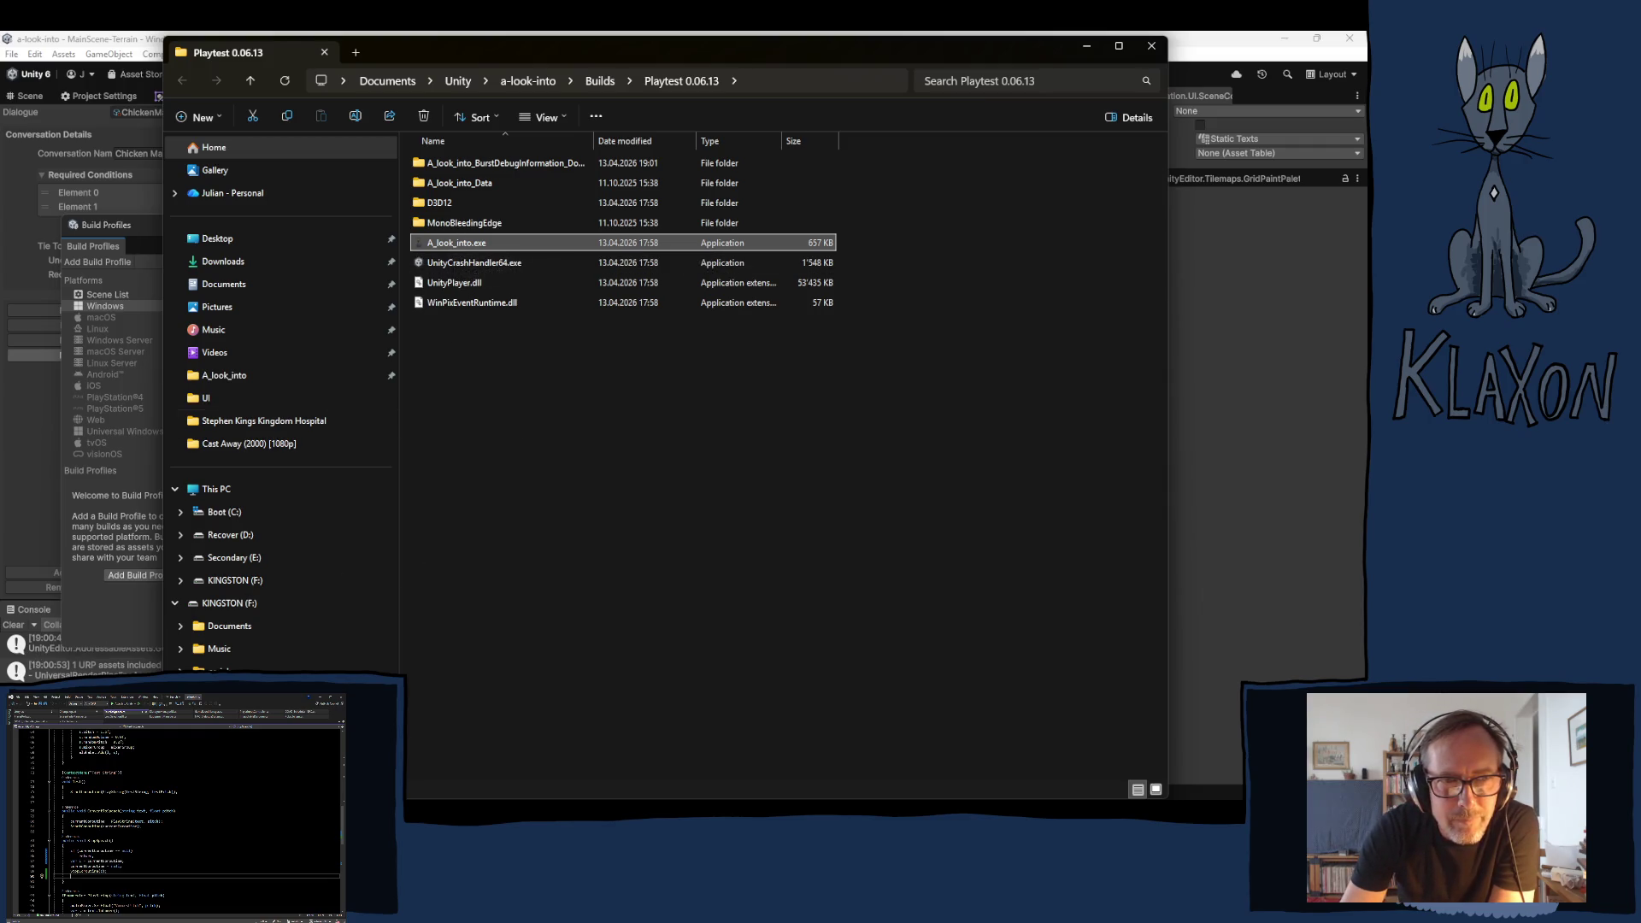
- Launch A_look_into.exe, confirm a New Game, and accept the character in the creator
{"action": "double_click", "coordinate": [448, 243]}
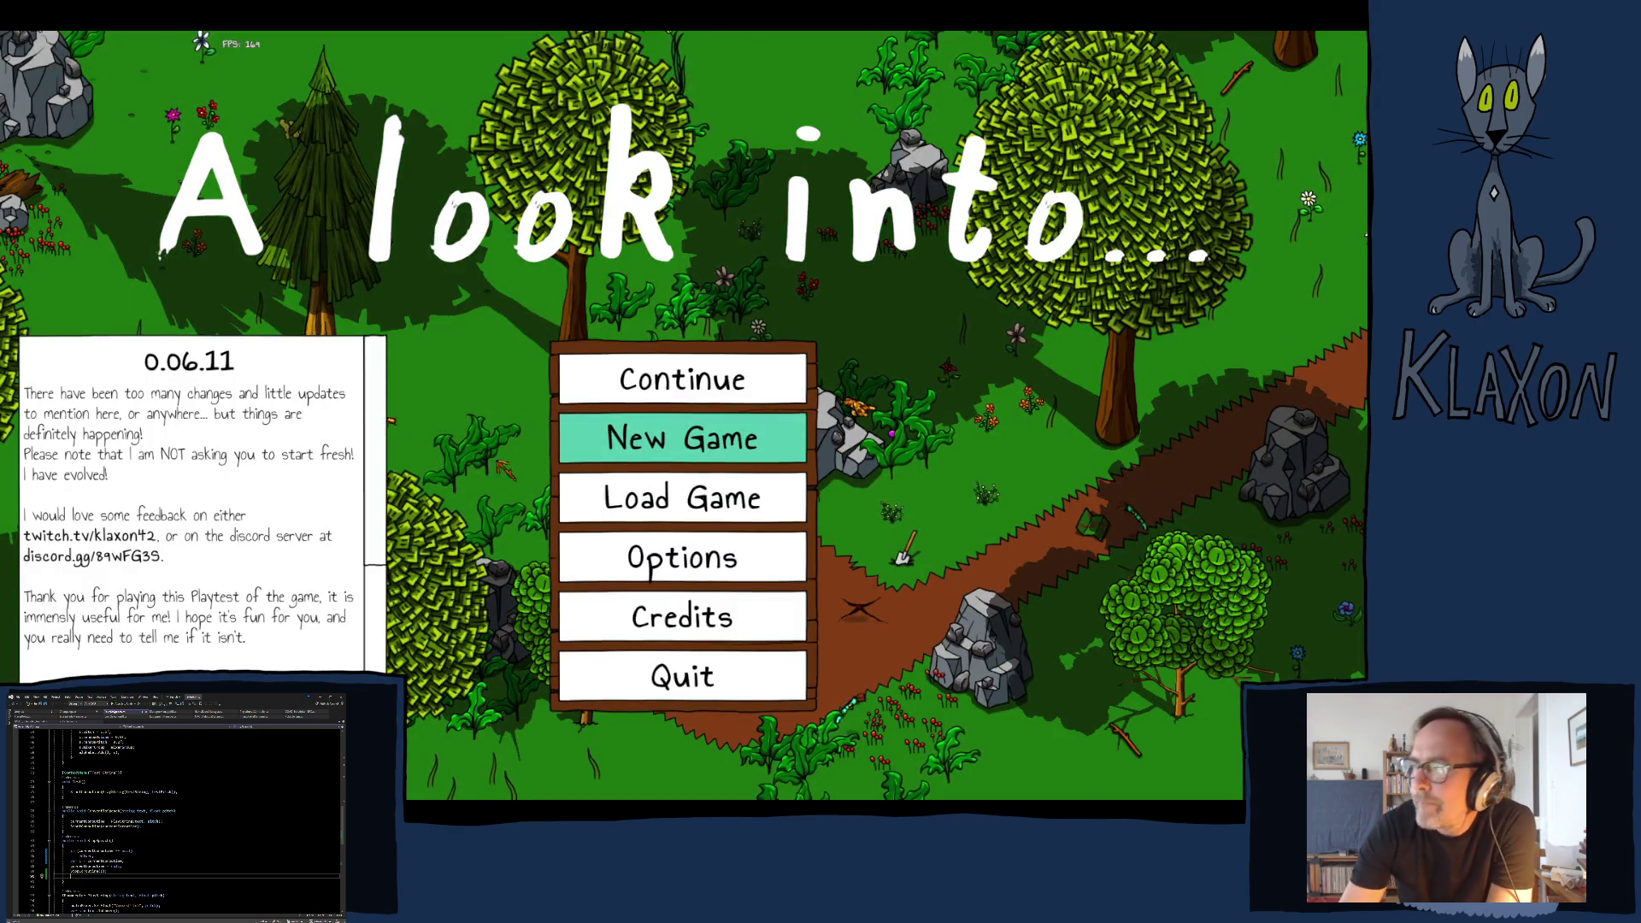
{"action": "left_click", "coordinate": [628, 438]}
{"action": "left_click", "coordinate": [588, 535]}
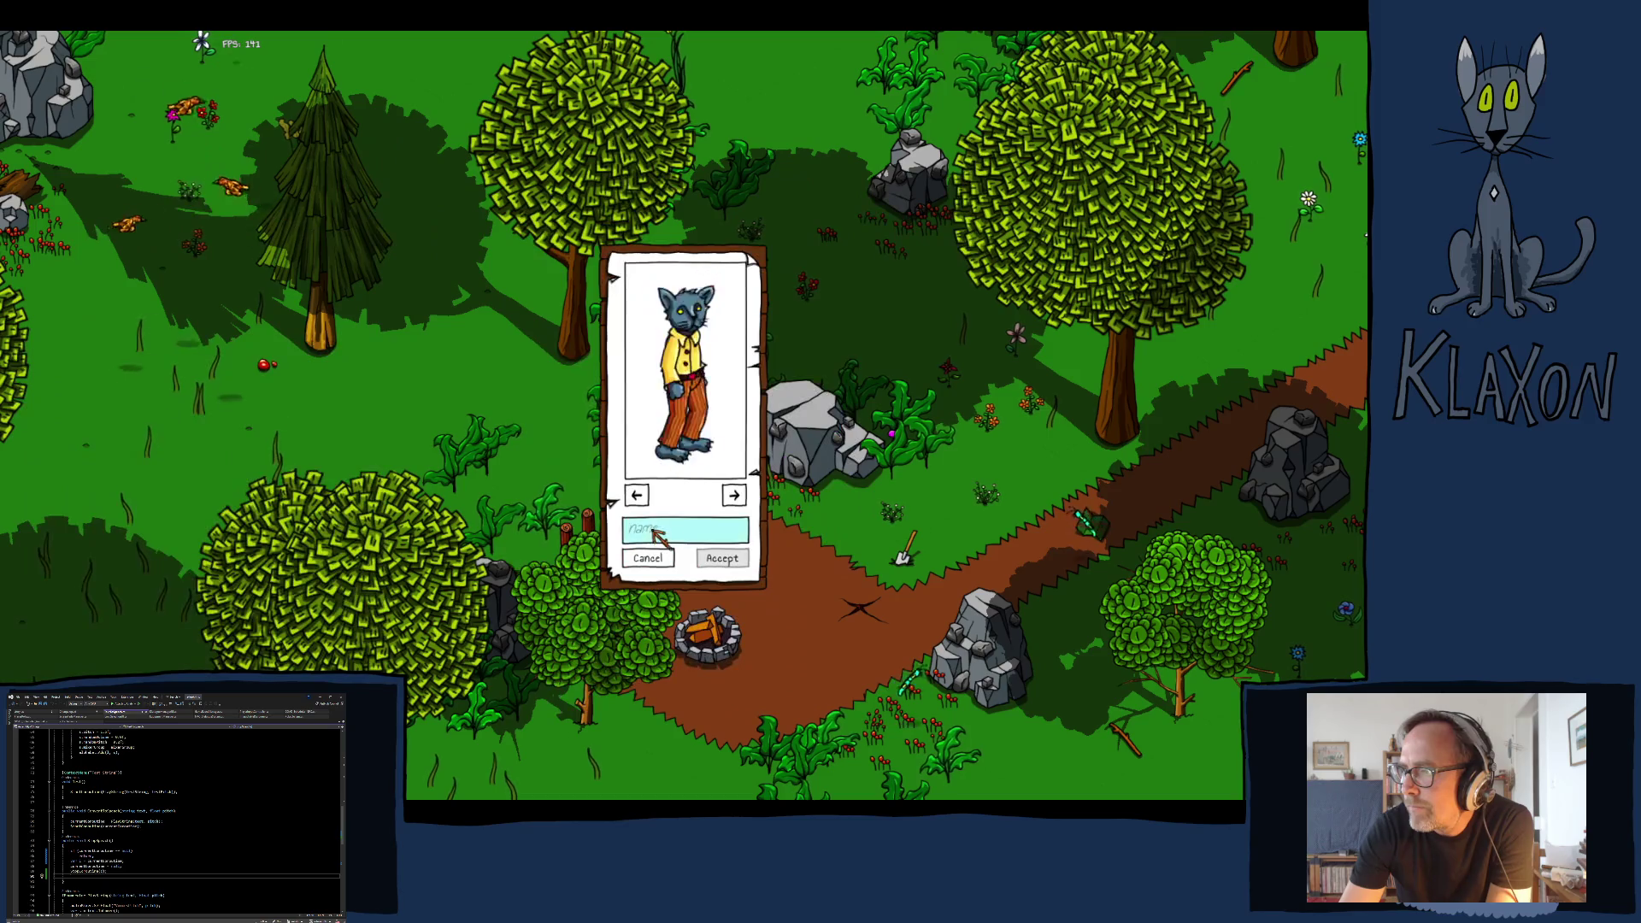
{"action": "type", "text": "mbrog"}
{"action": "left_click", "coordinate": [722, 558]}
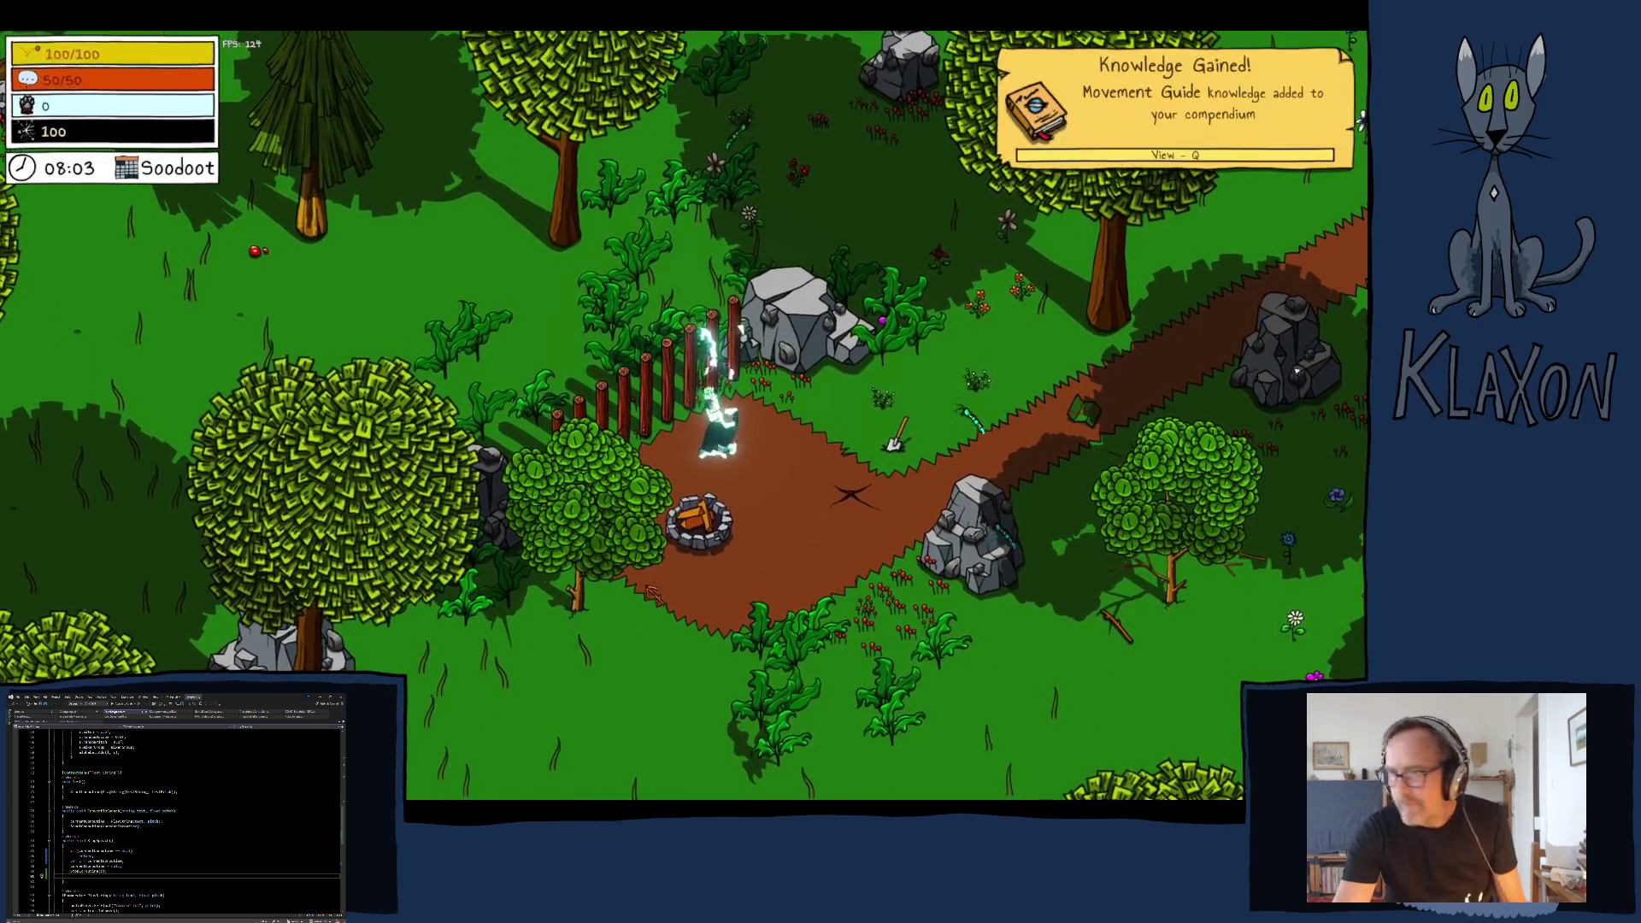
- Run right to the Avian Map, open it, then wander the grass and jump
{"action": "key", "text": "d"}
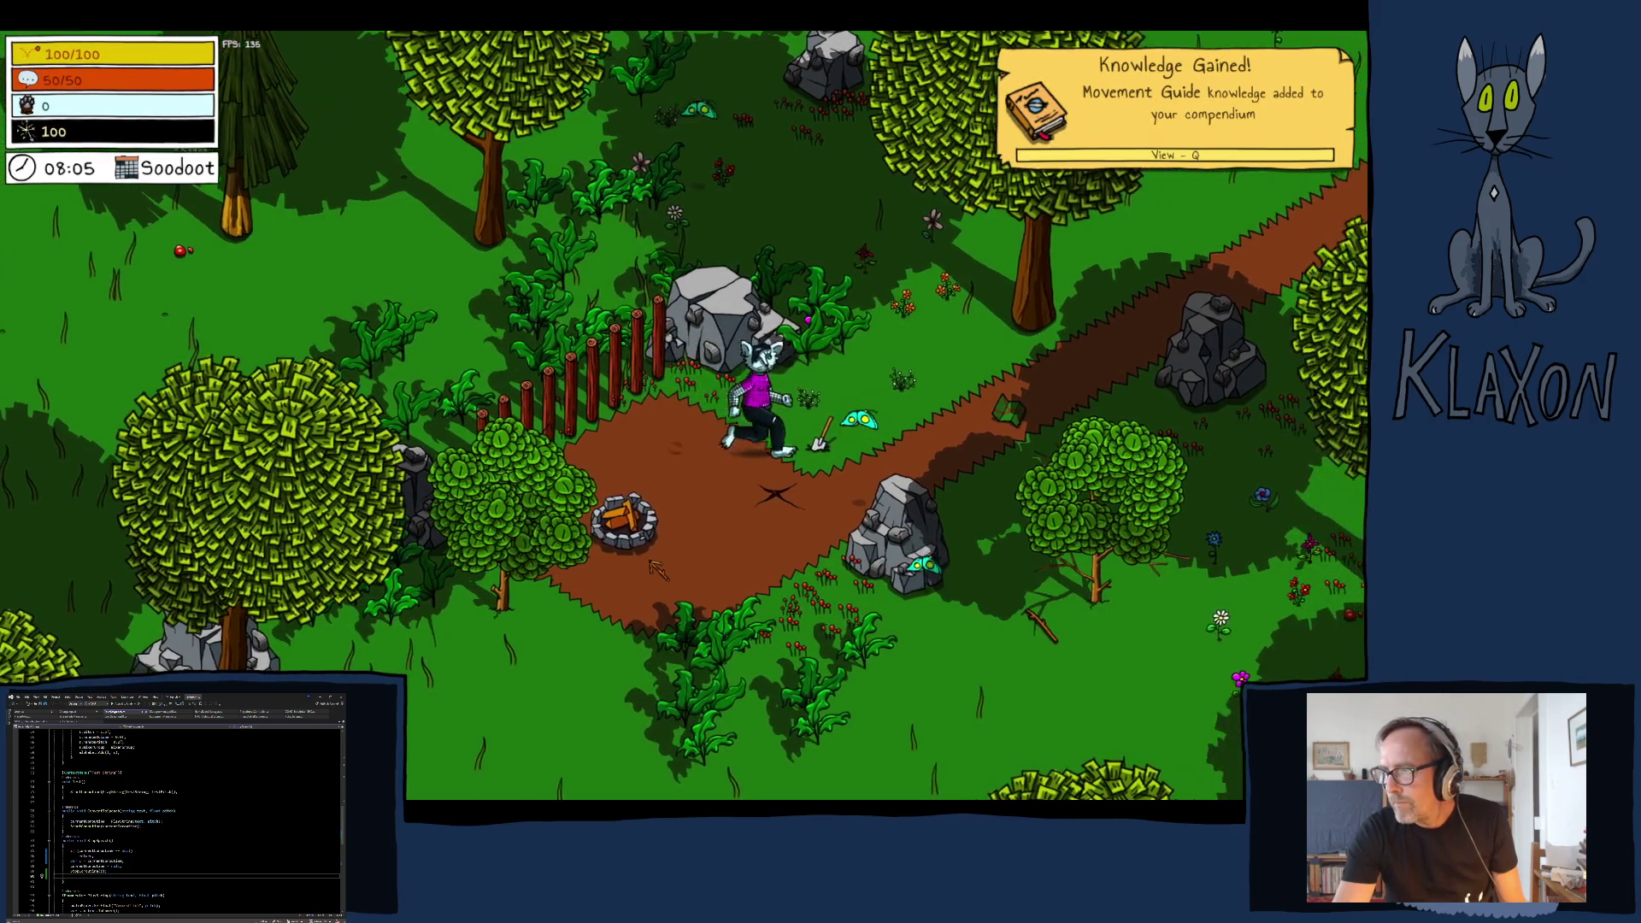
{"action": "key", "text": "d"}
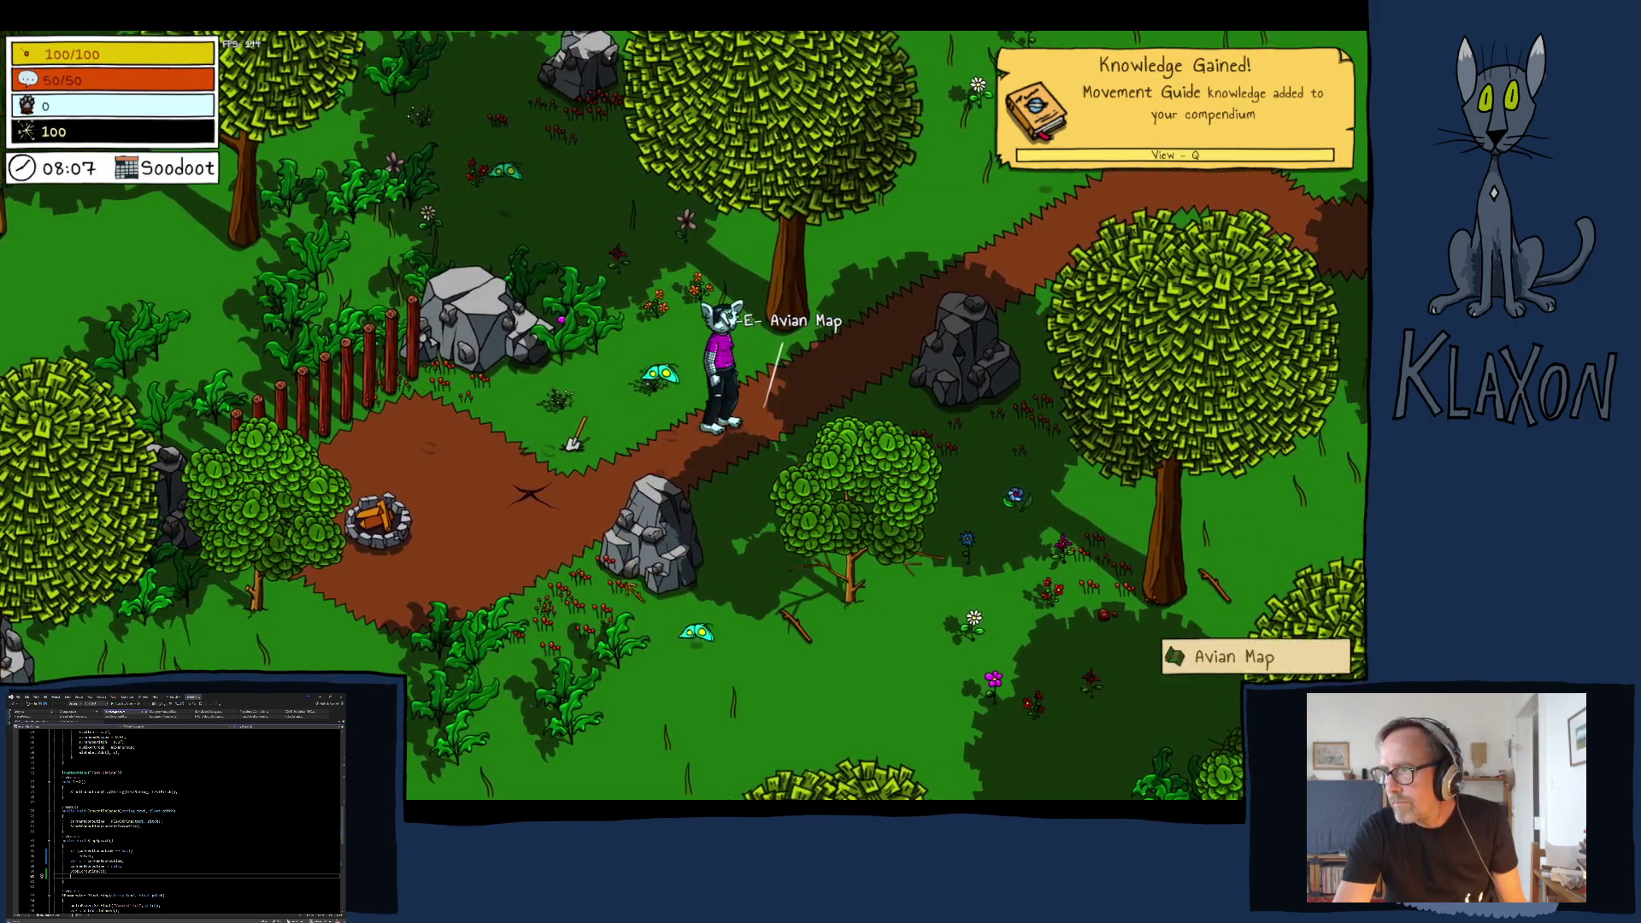
{"action": "key", "text": "e"}
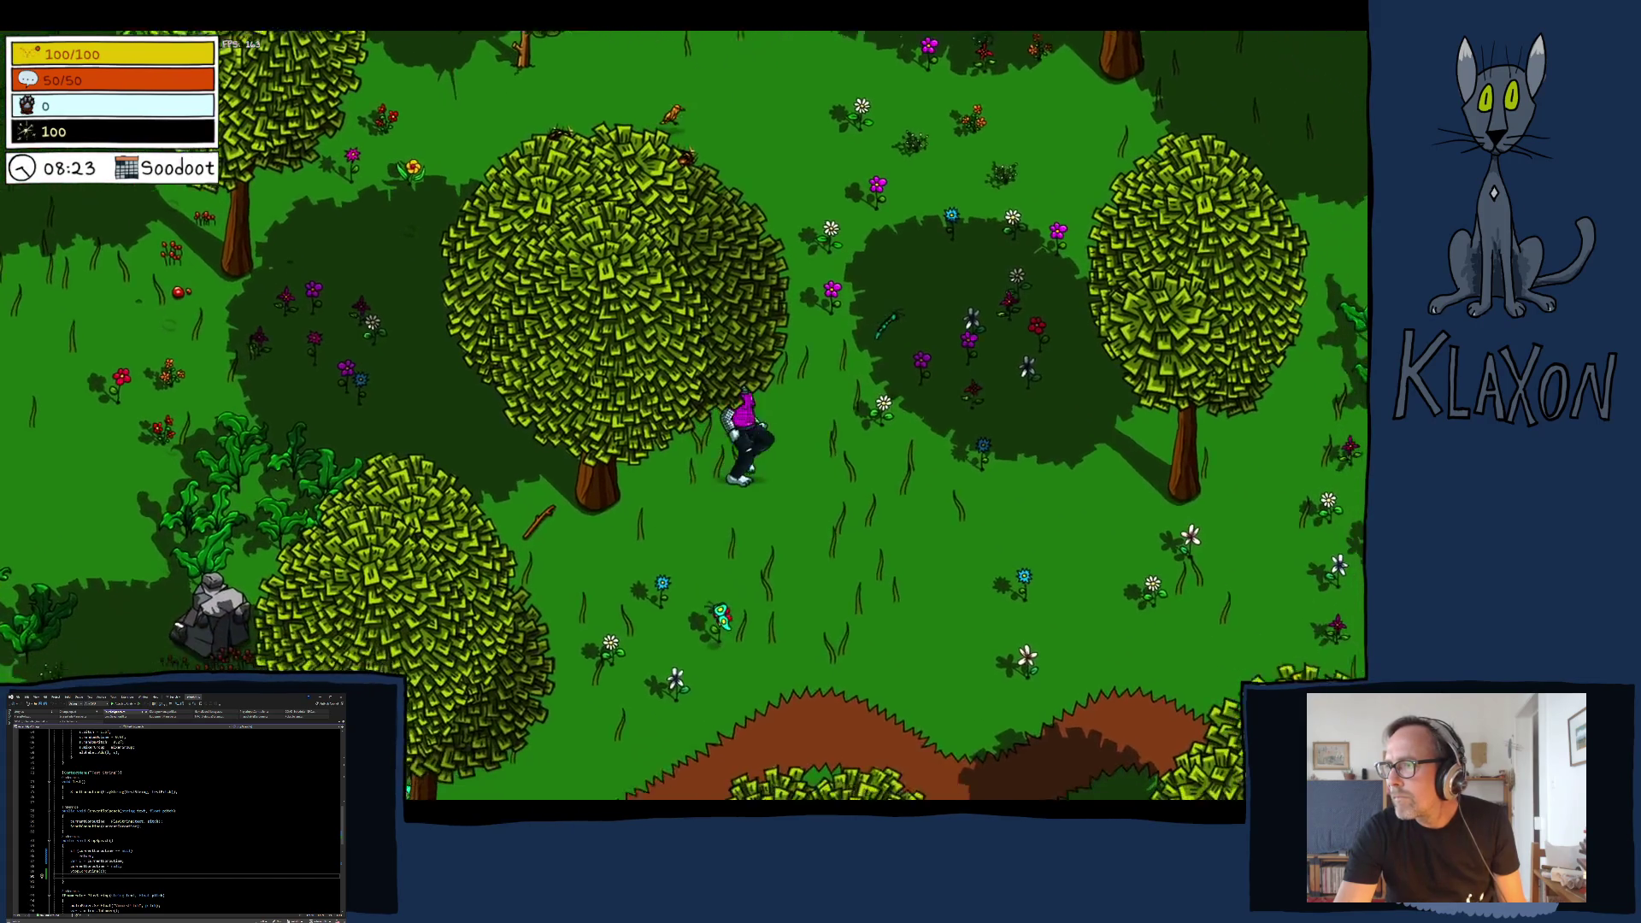
{"action": "key", "text": "w"}
{"action": "key", "text": "a"}
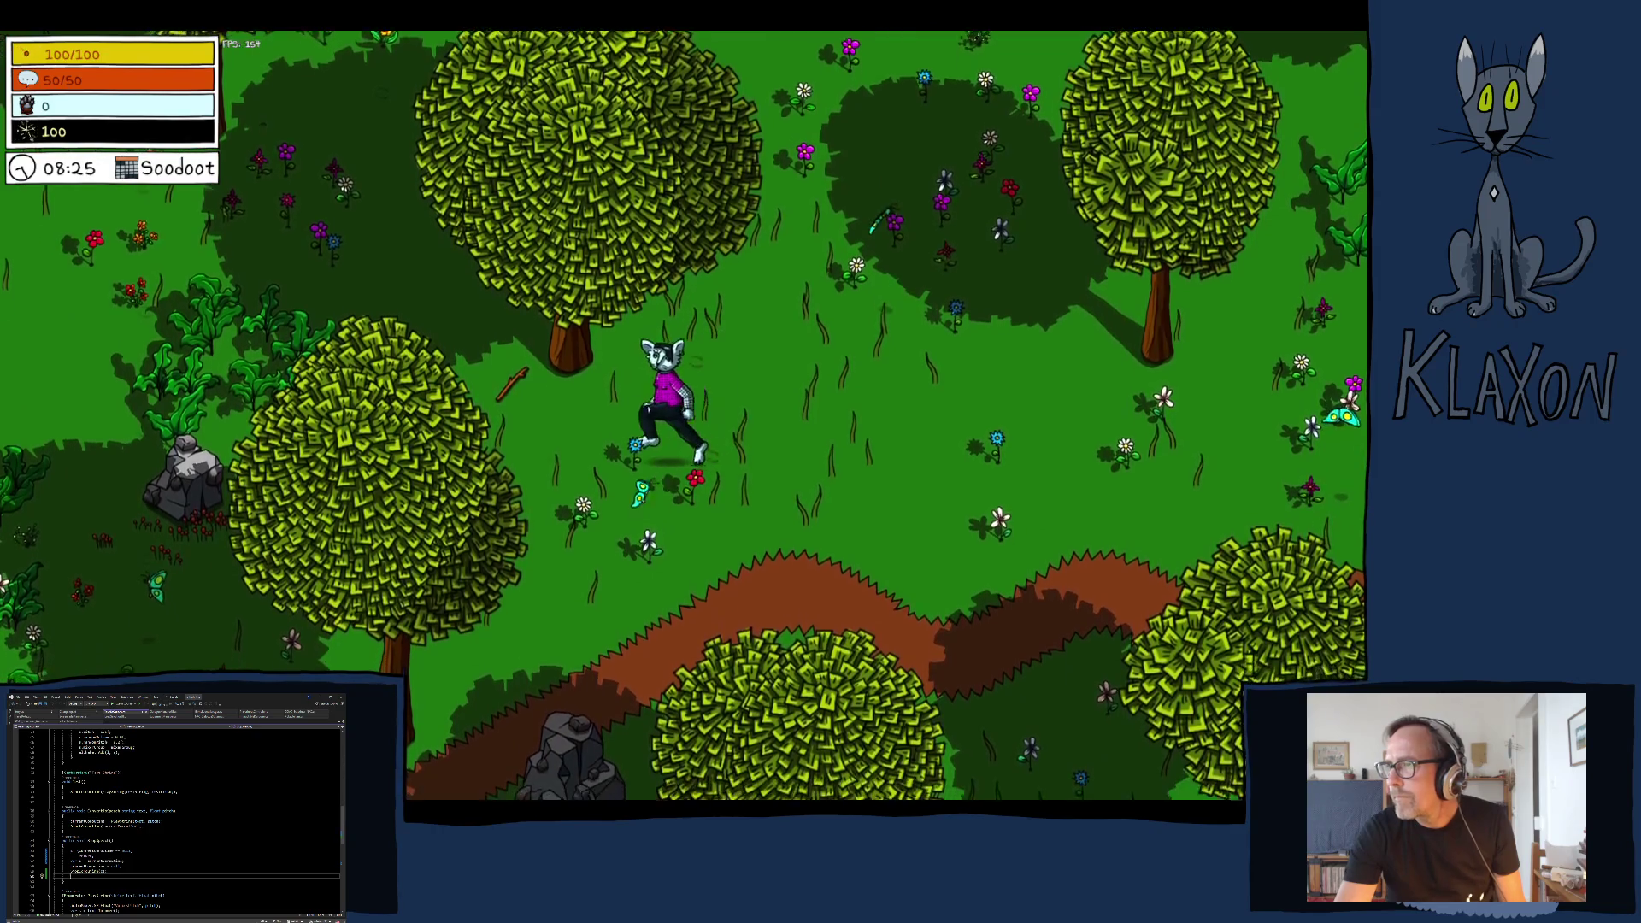
{"action": "key", "text": "s"}
{"action": "key", "text": "w"}
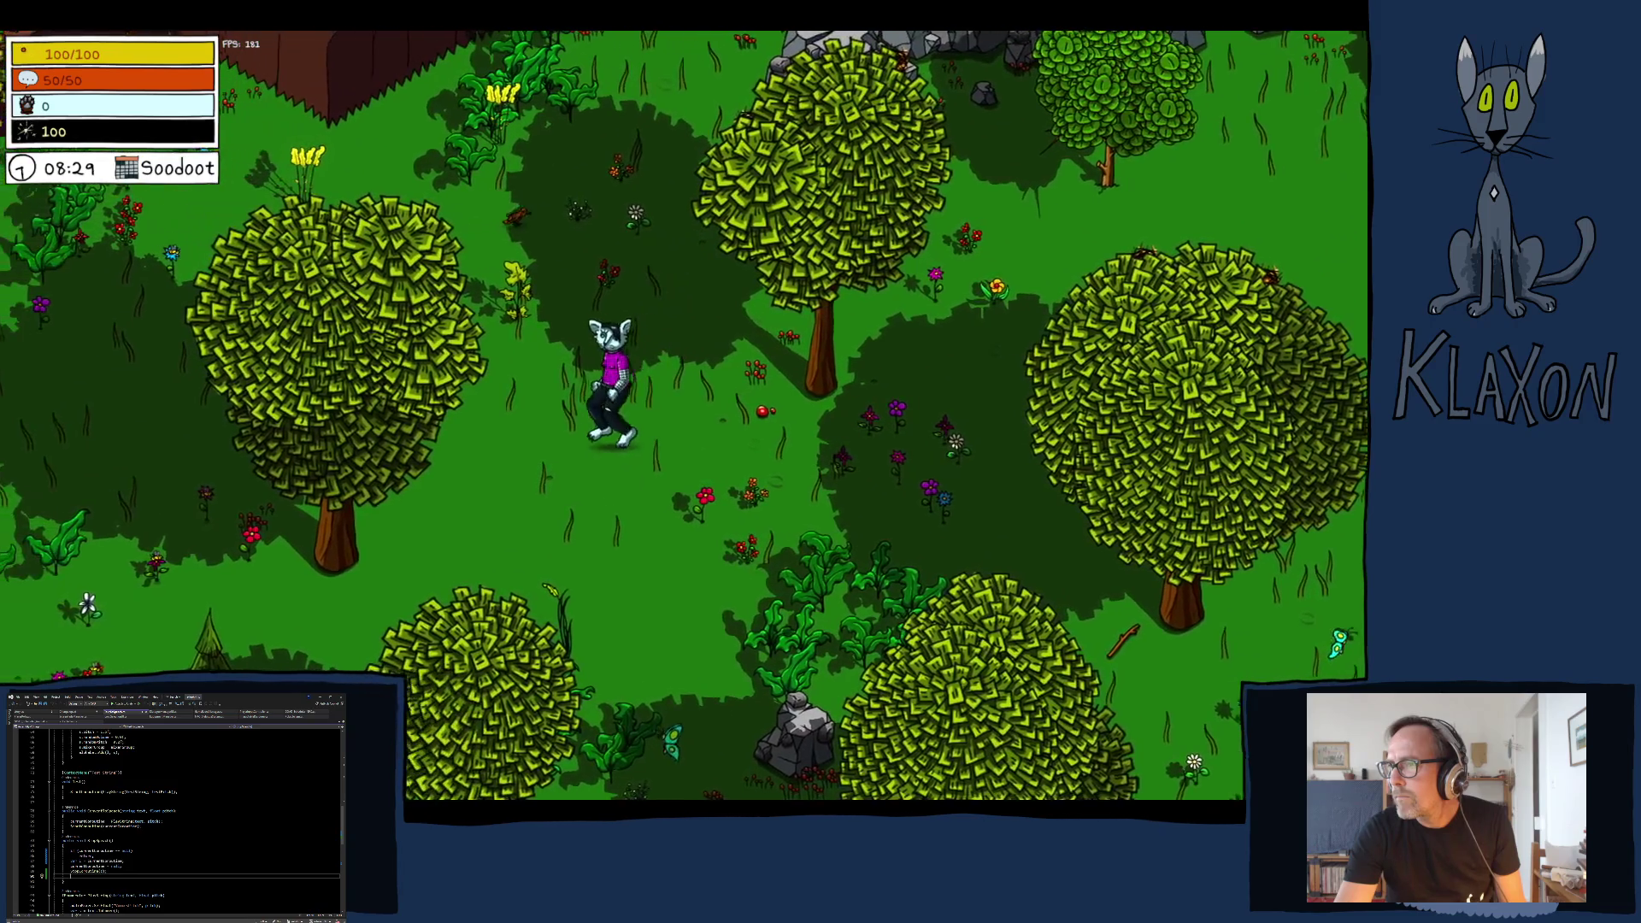
{"action": "key", "text": "space"}
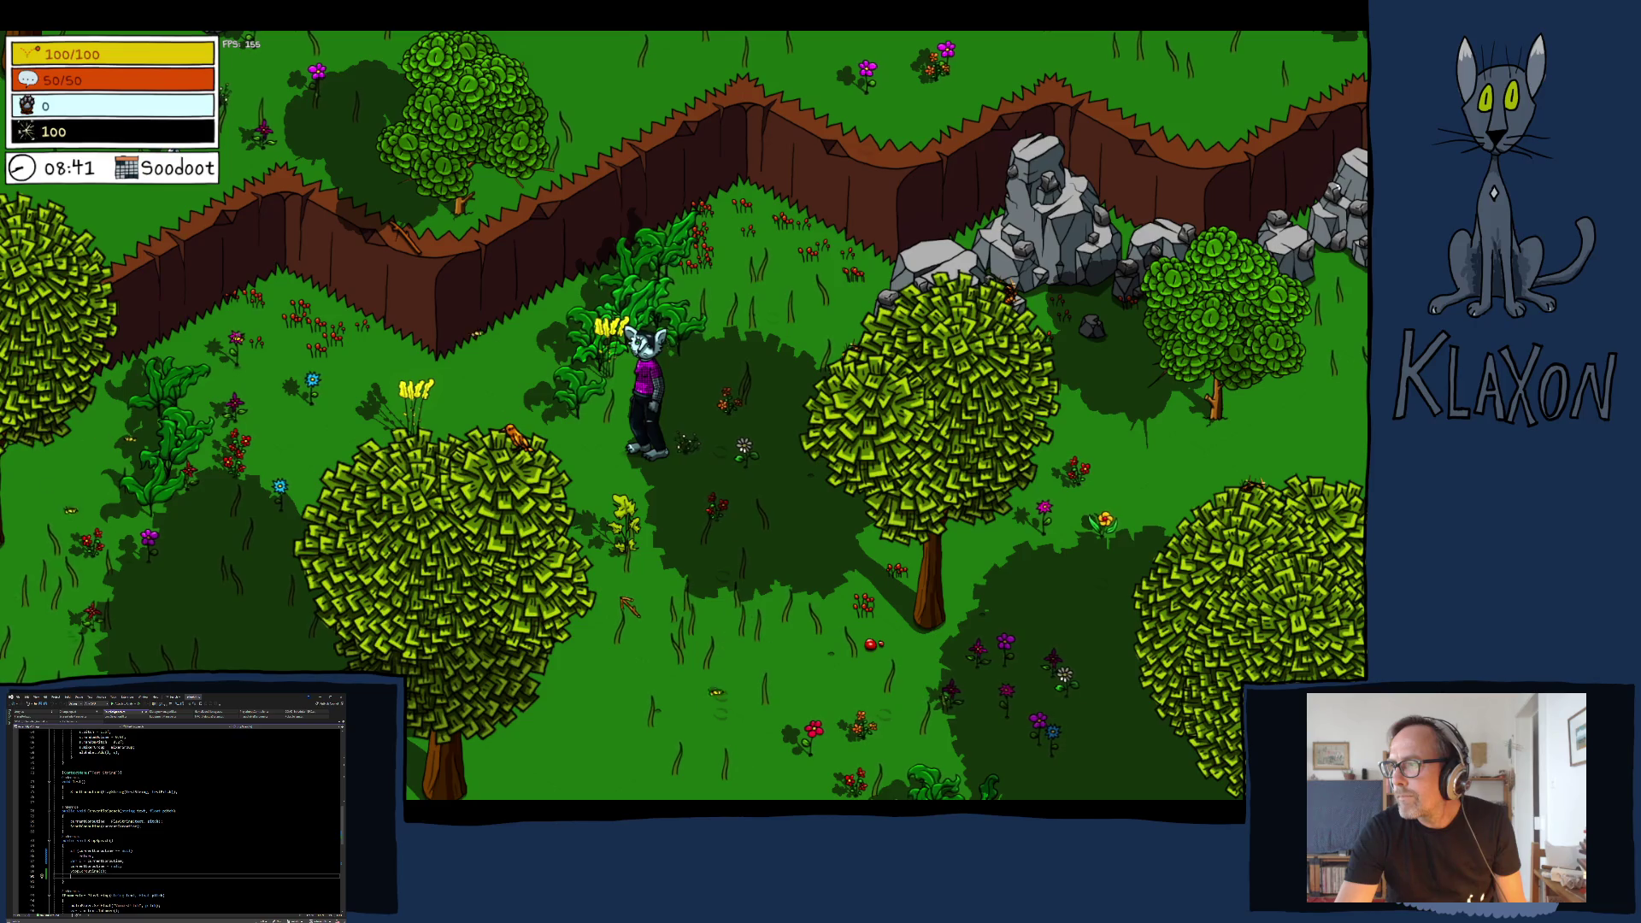
- Walk the character through the forest, across the clearing, past the cliff and along the dirt path
{"action": "key", "text": "d"}
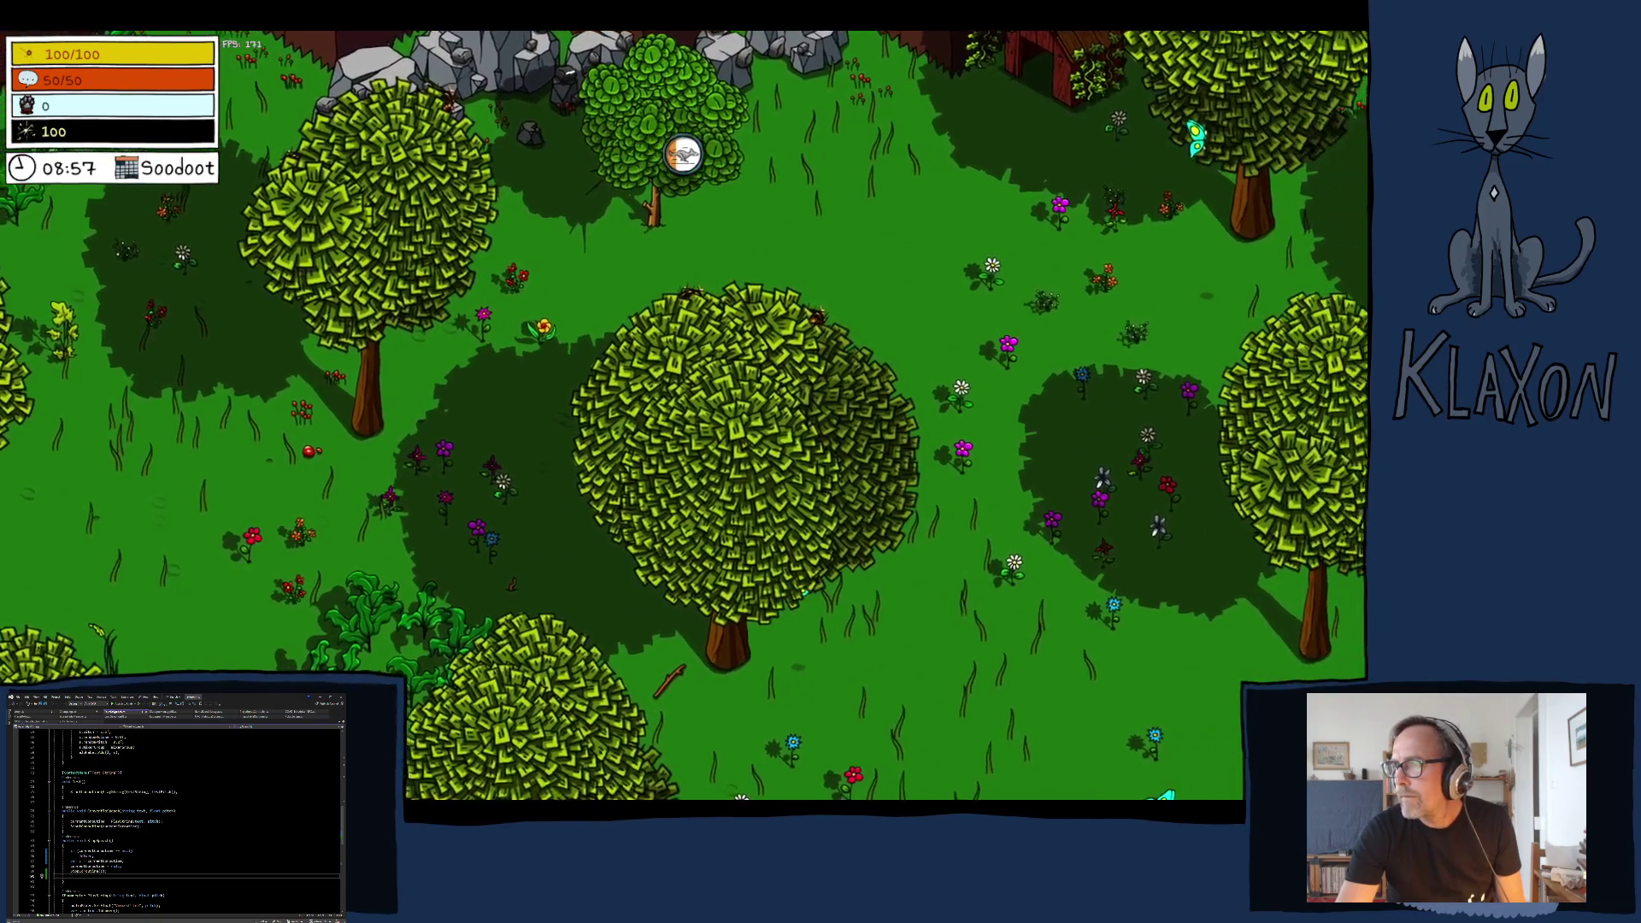
{"action": "key", "text": "d"}
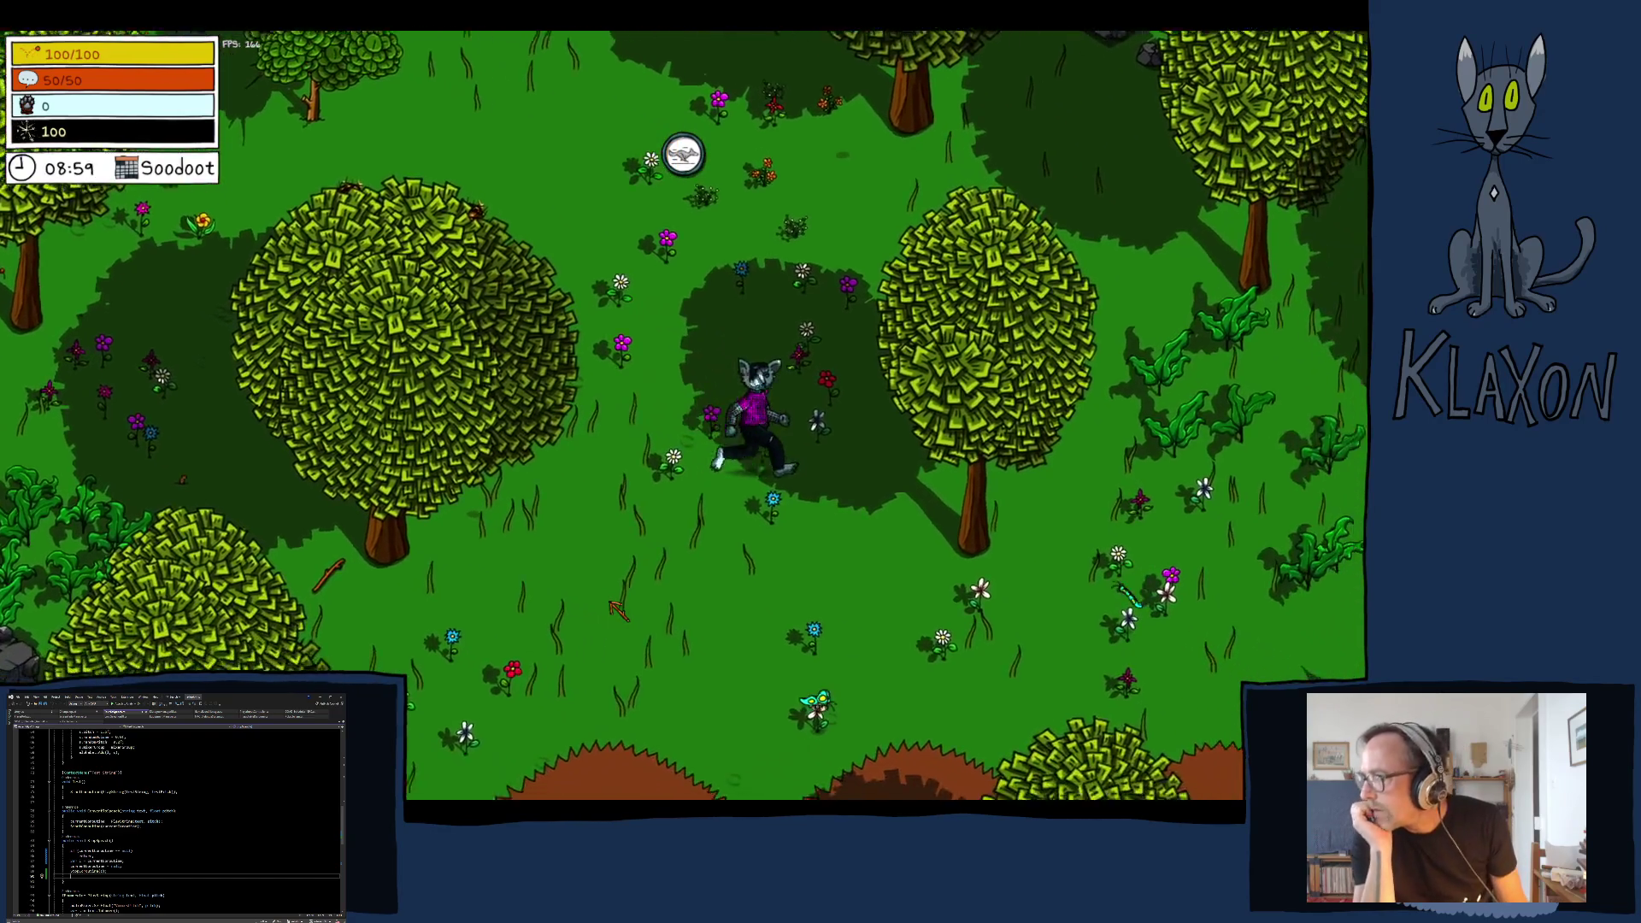
{"action": "key", "text": "s"}
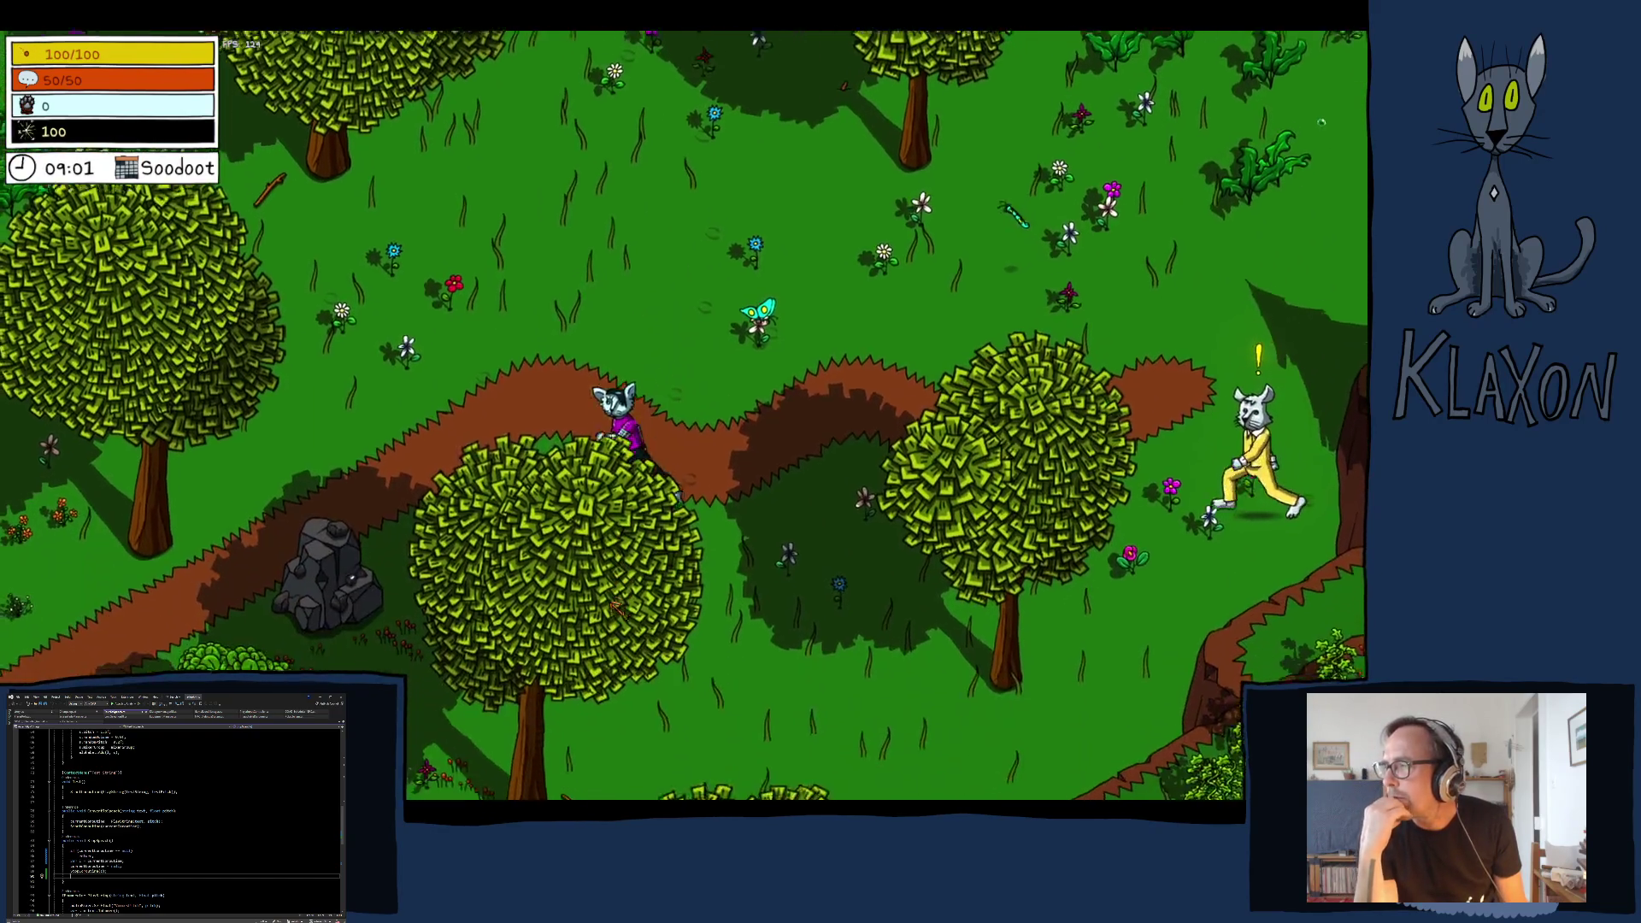
{"action": "key", "text": "s"}
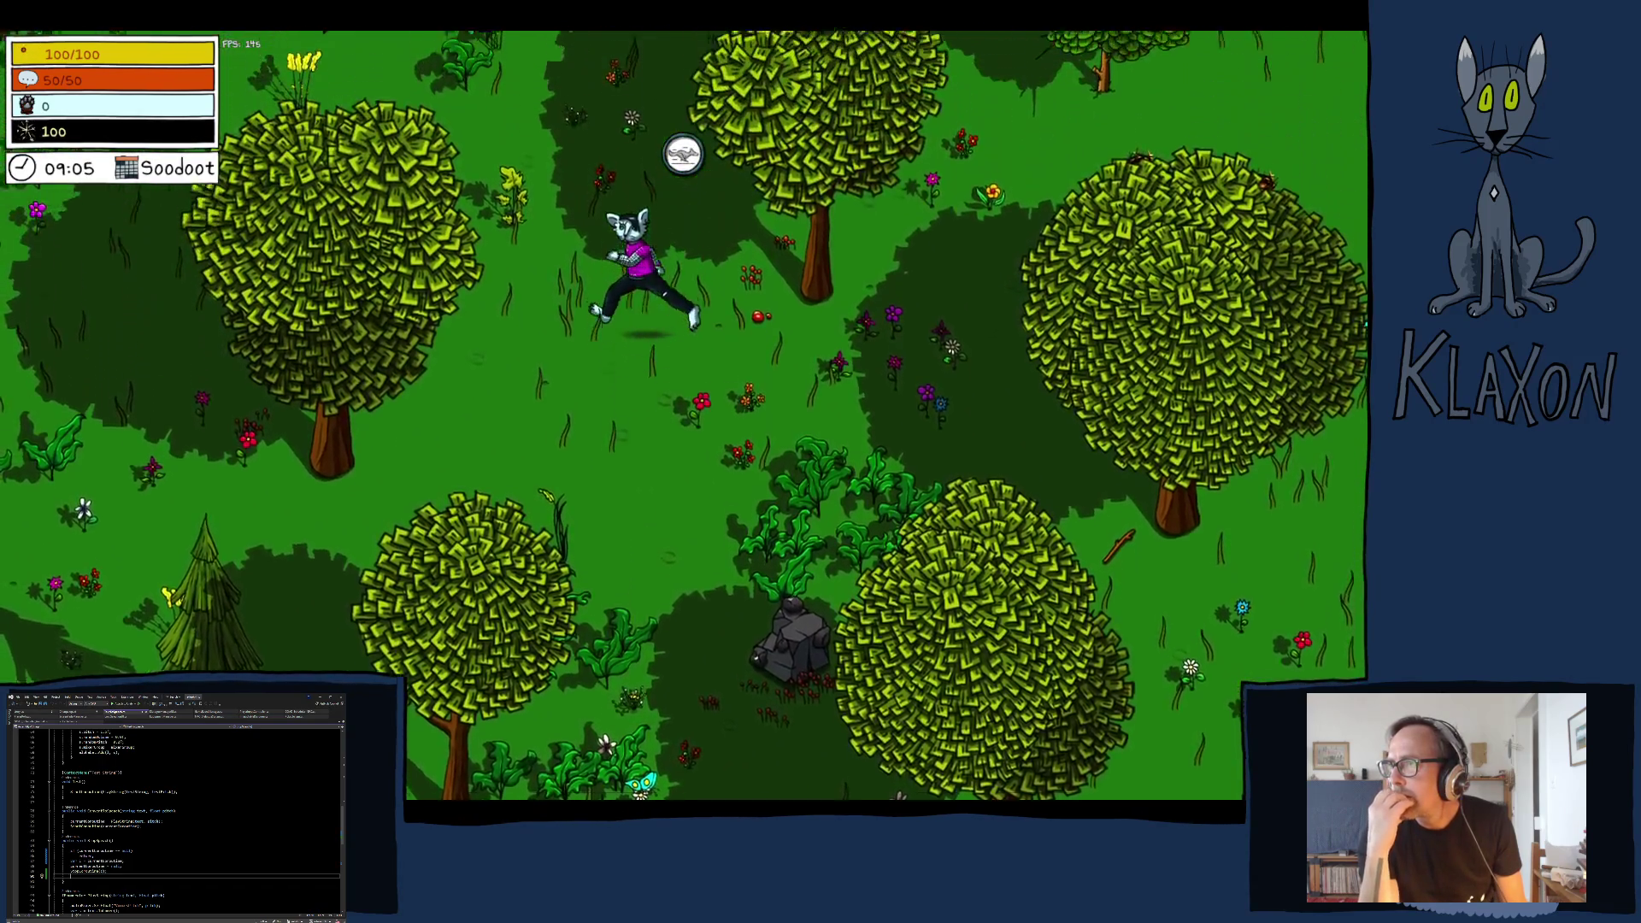
{"action": "key", "text": "w"}
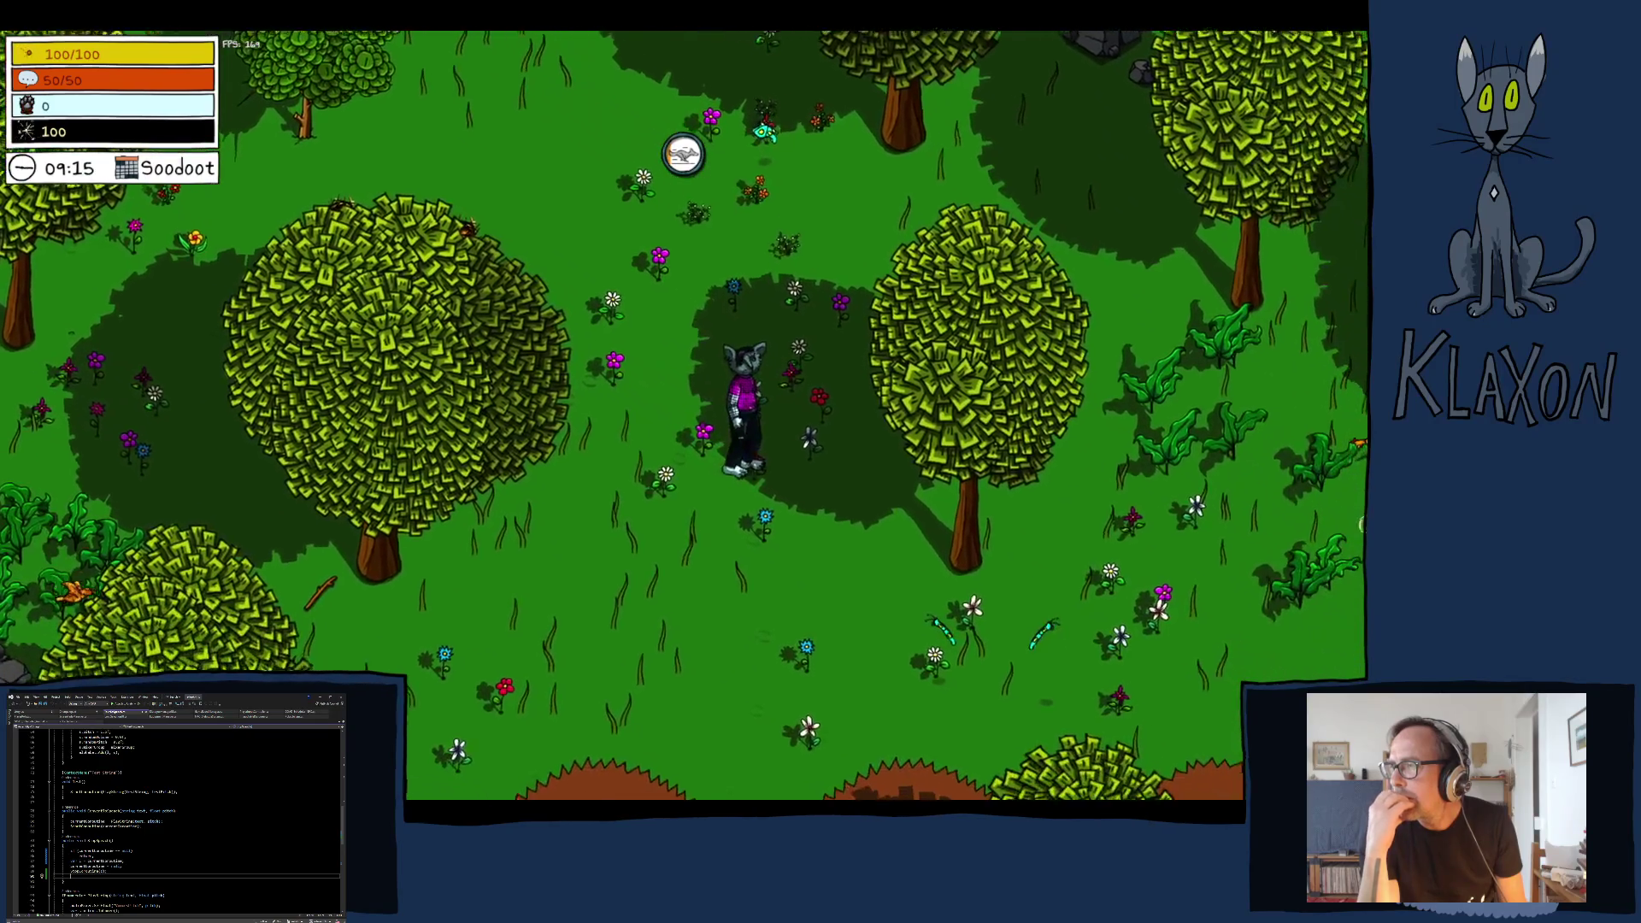
{"action": "key", "text": "s+a"}
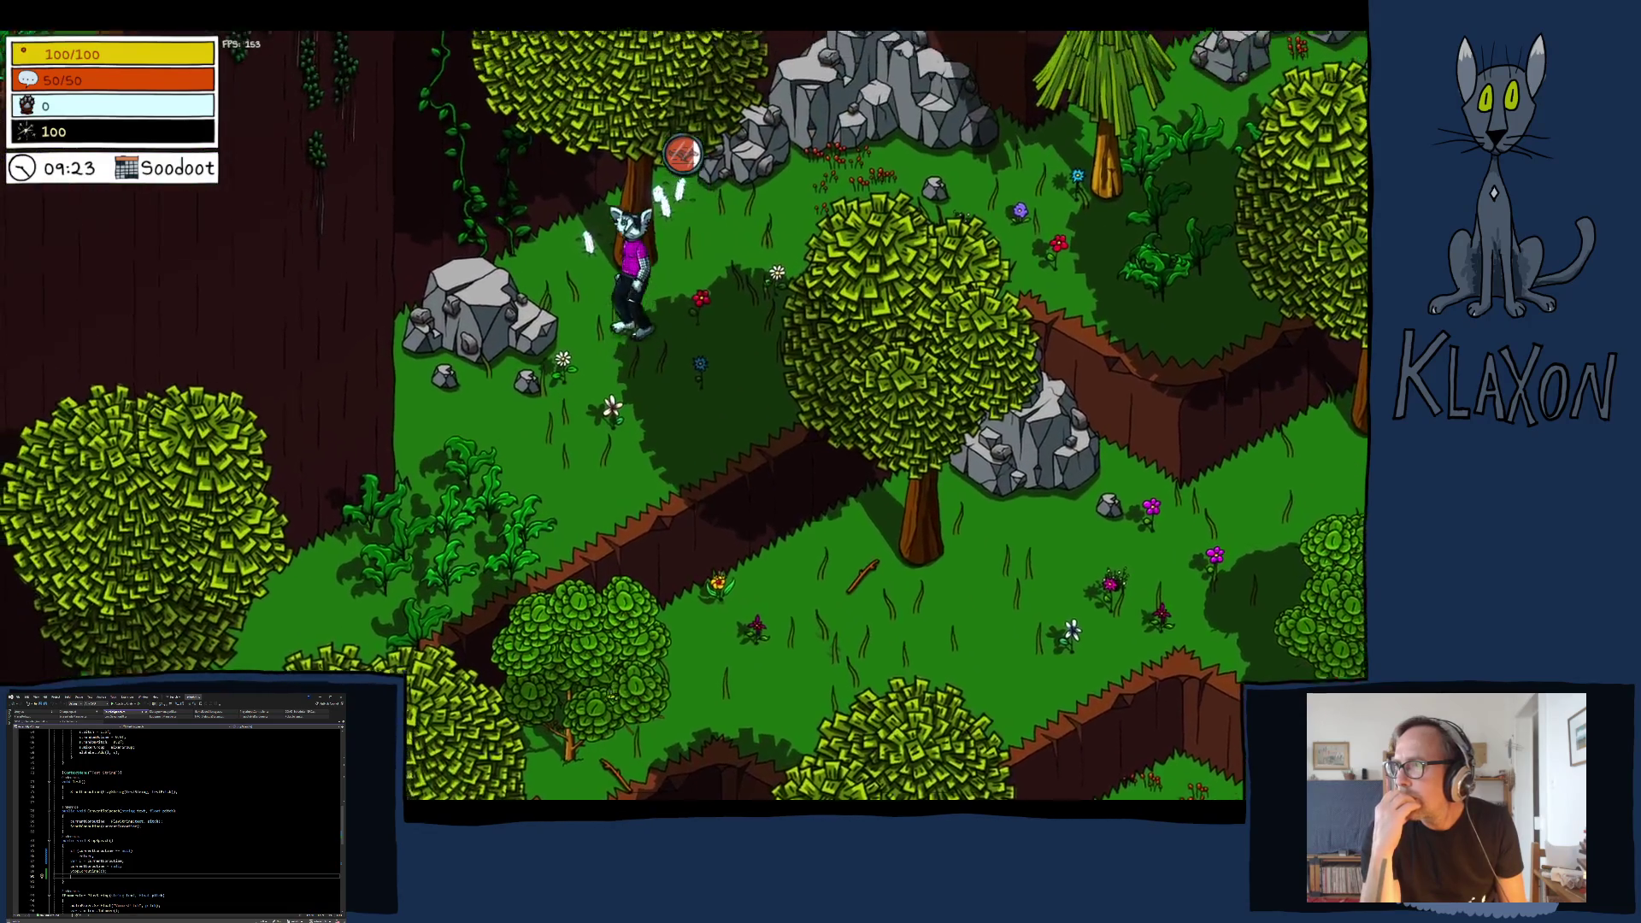
{"action": "key", "text": "d"}
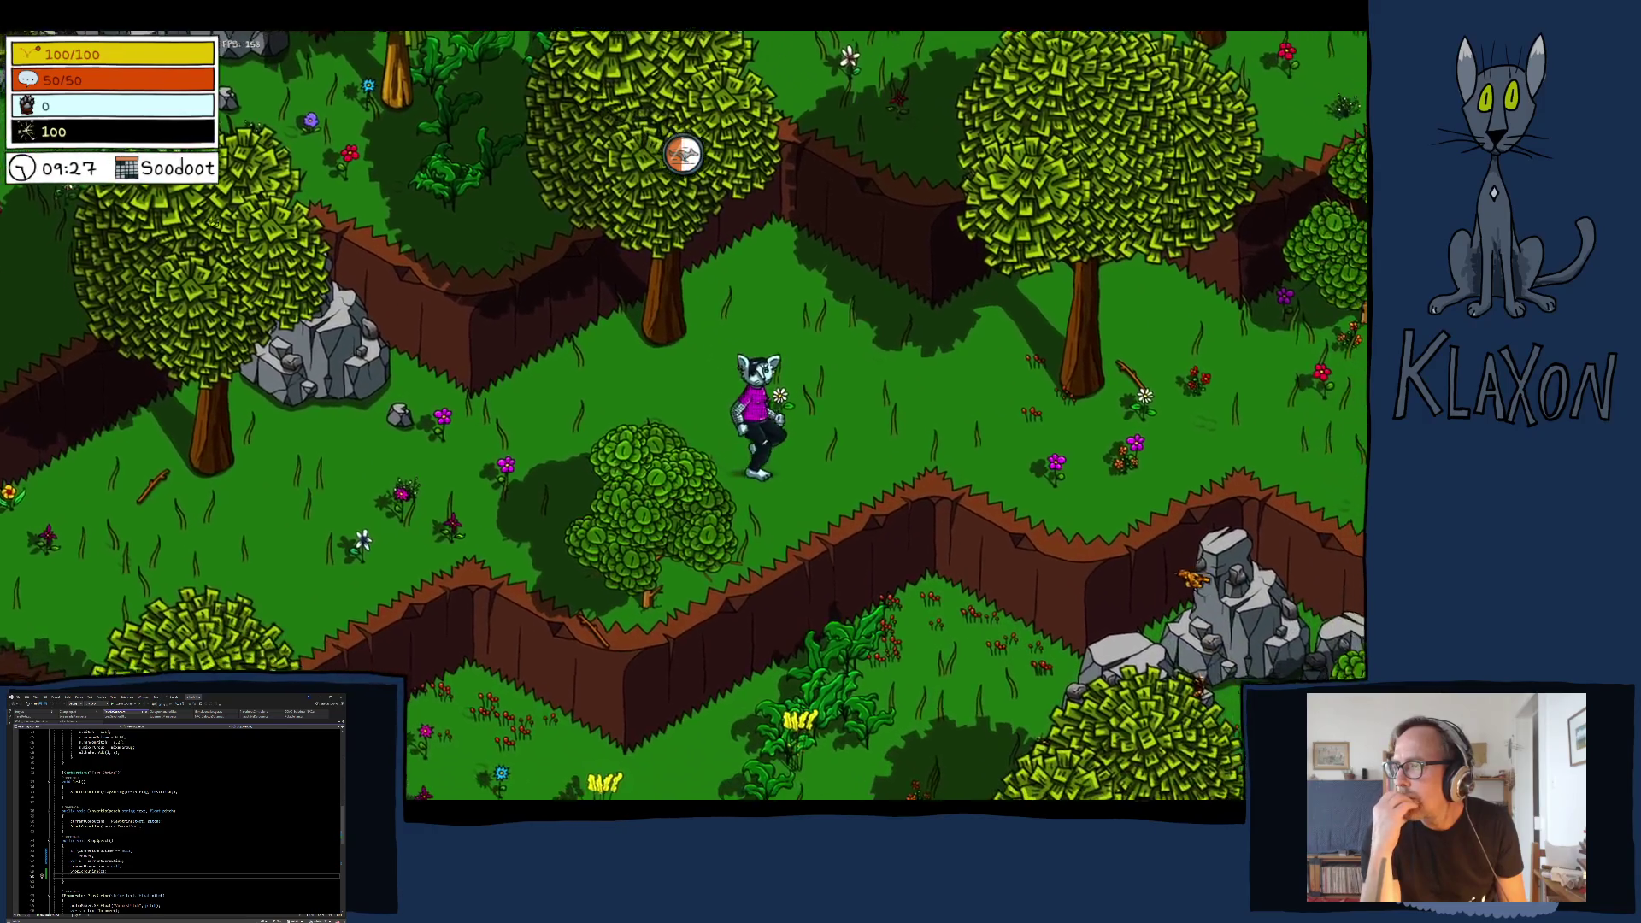
{"action": "key", "text": "s"}
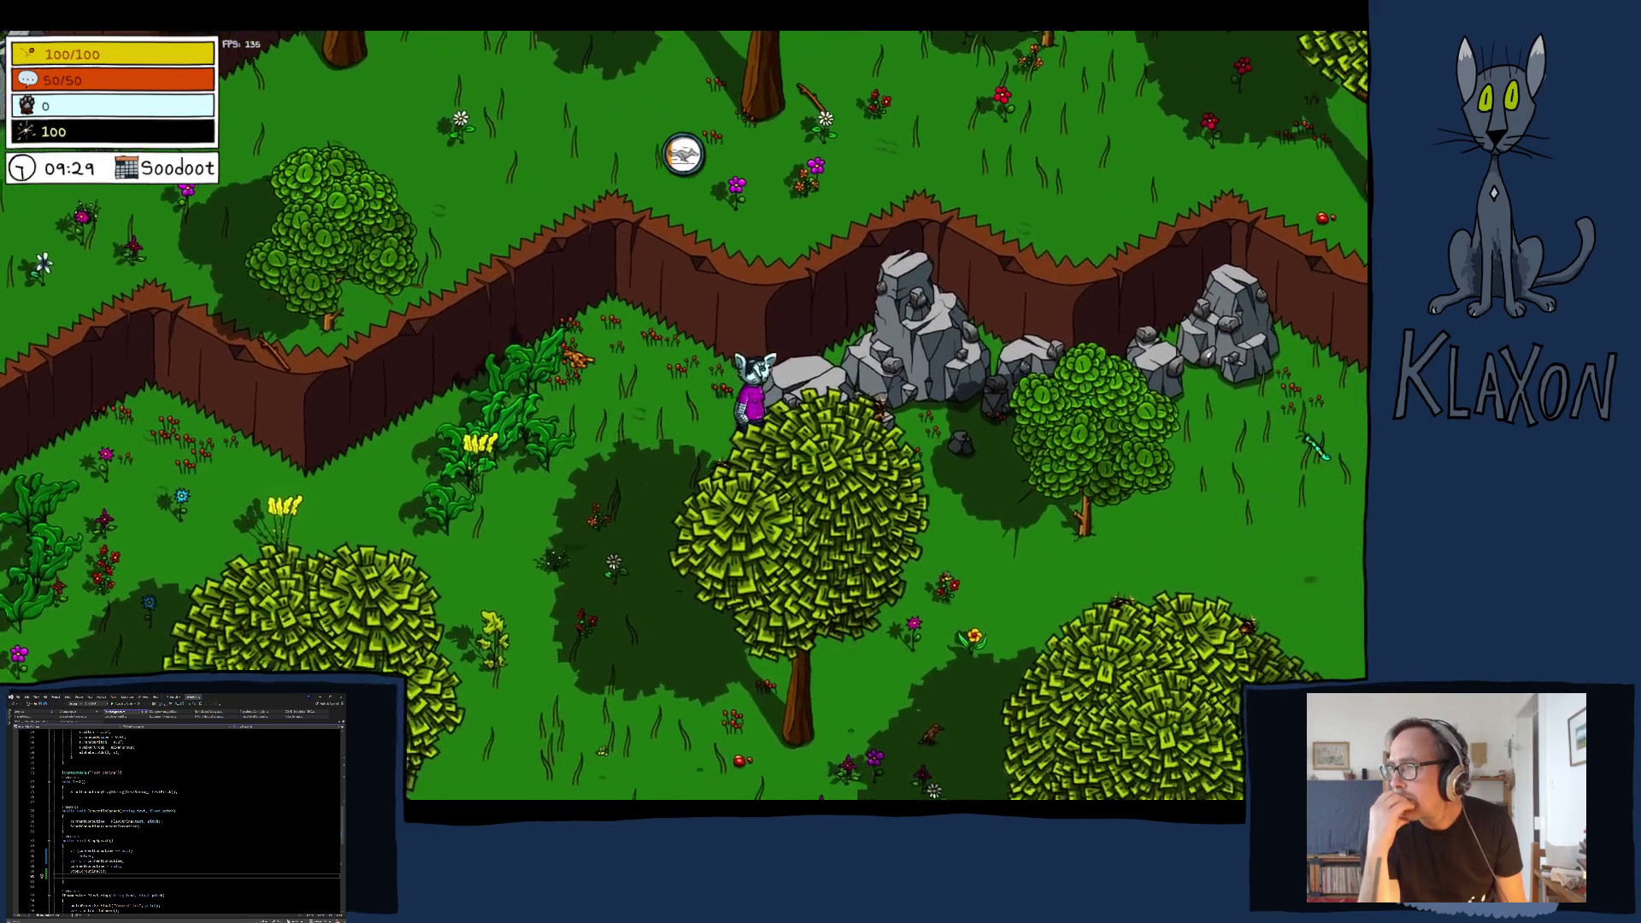
{"action": "key", "text": "s"}
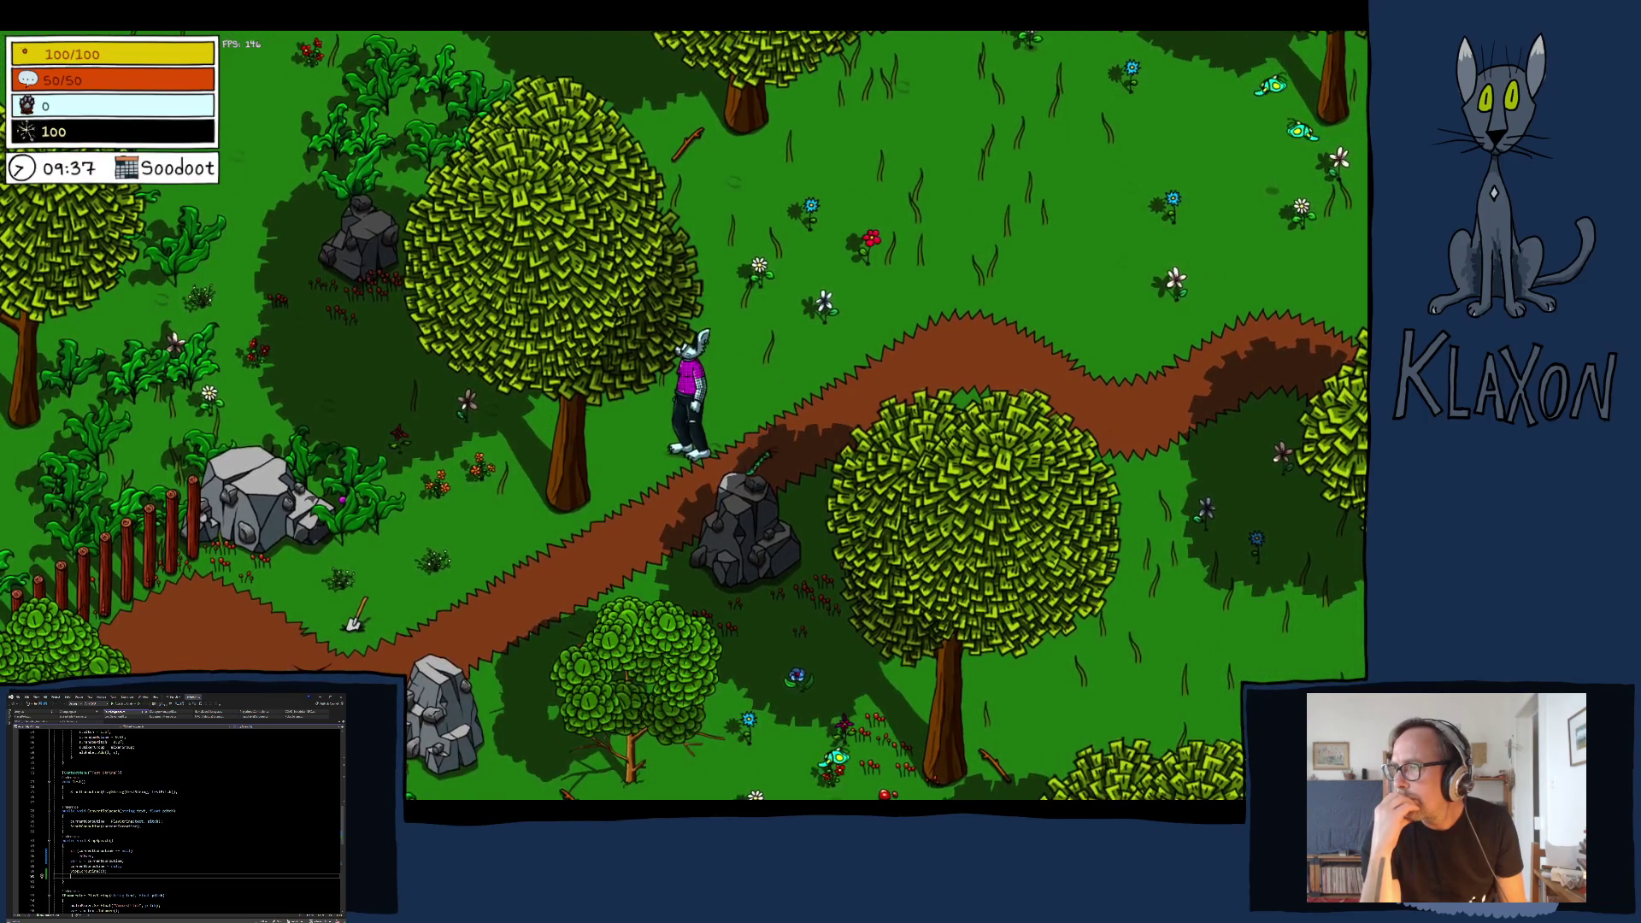
{"action": "key", "text": "d"}
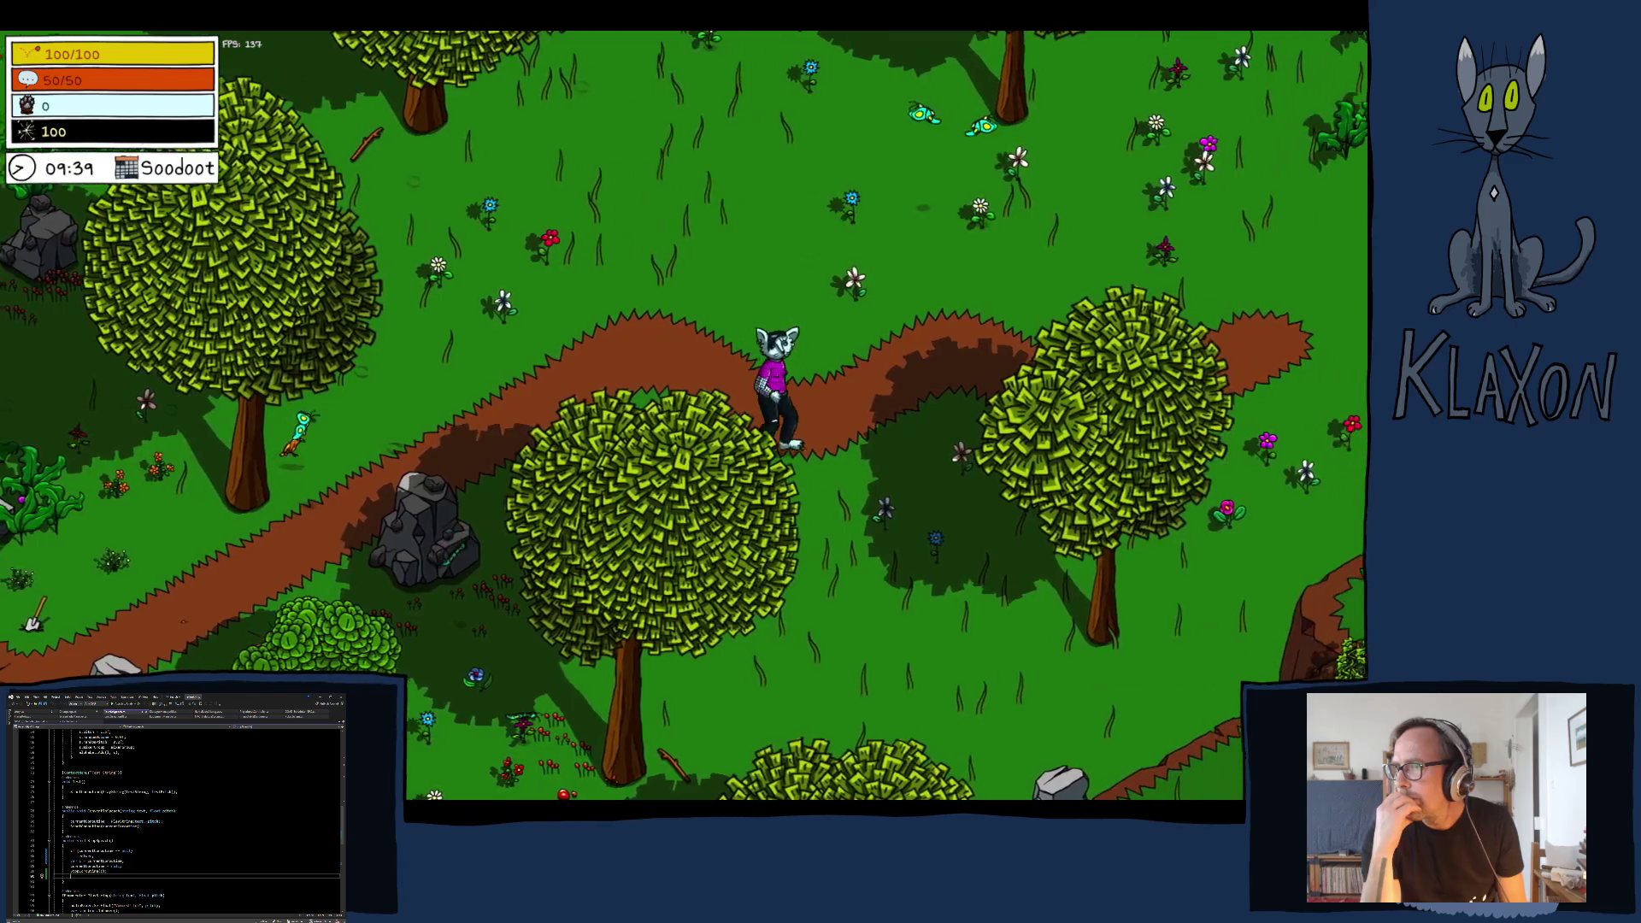
{"action": "key", "text": "w"}
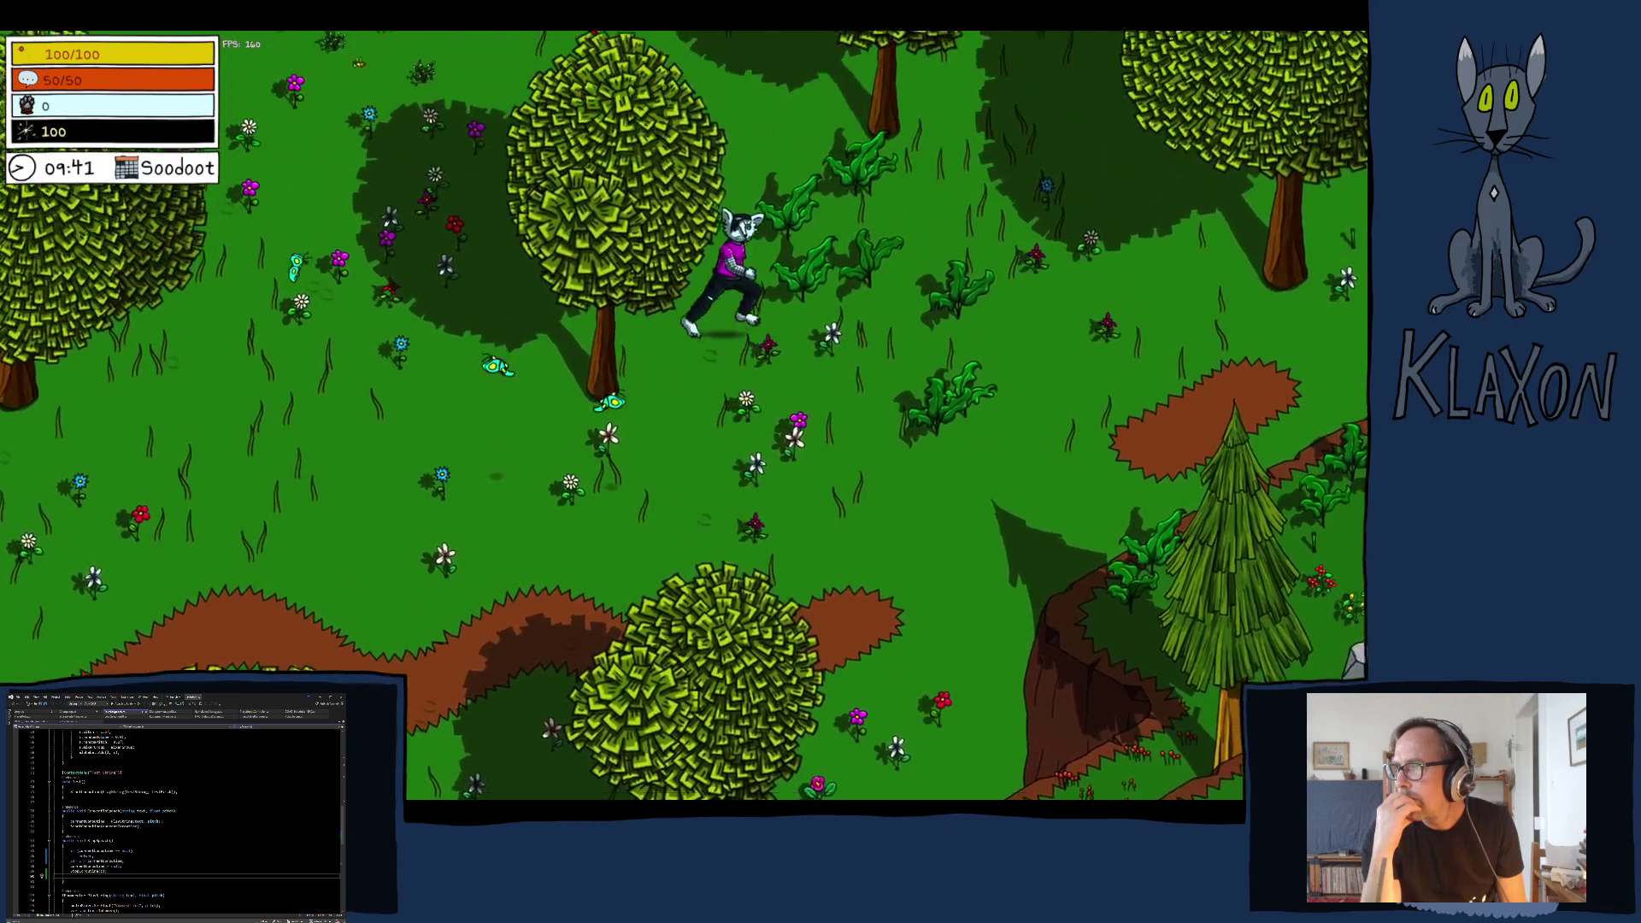
- Talk to the chicken, advance its dialogue, close the map, and speak to it again
{"action": "key", "text": "w"}
{"action": "key", "text": "a"}
{"action": "key", "text": "e"}
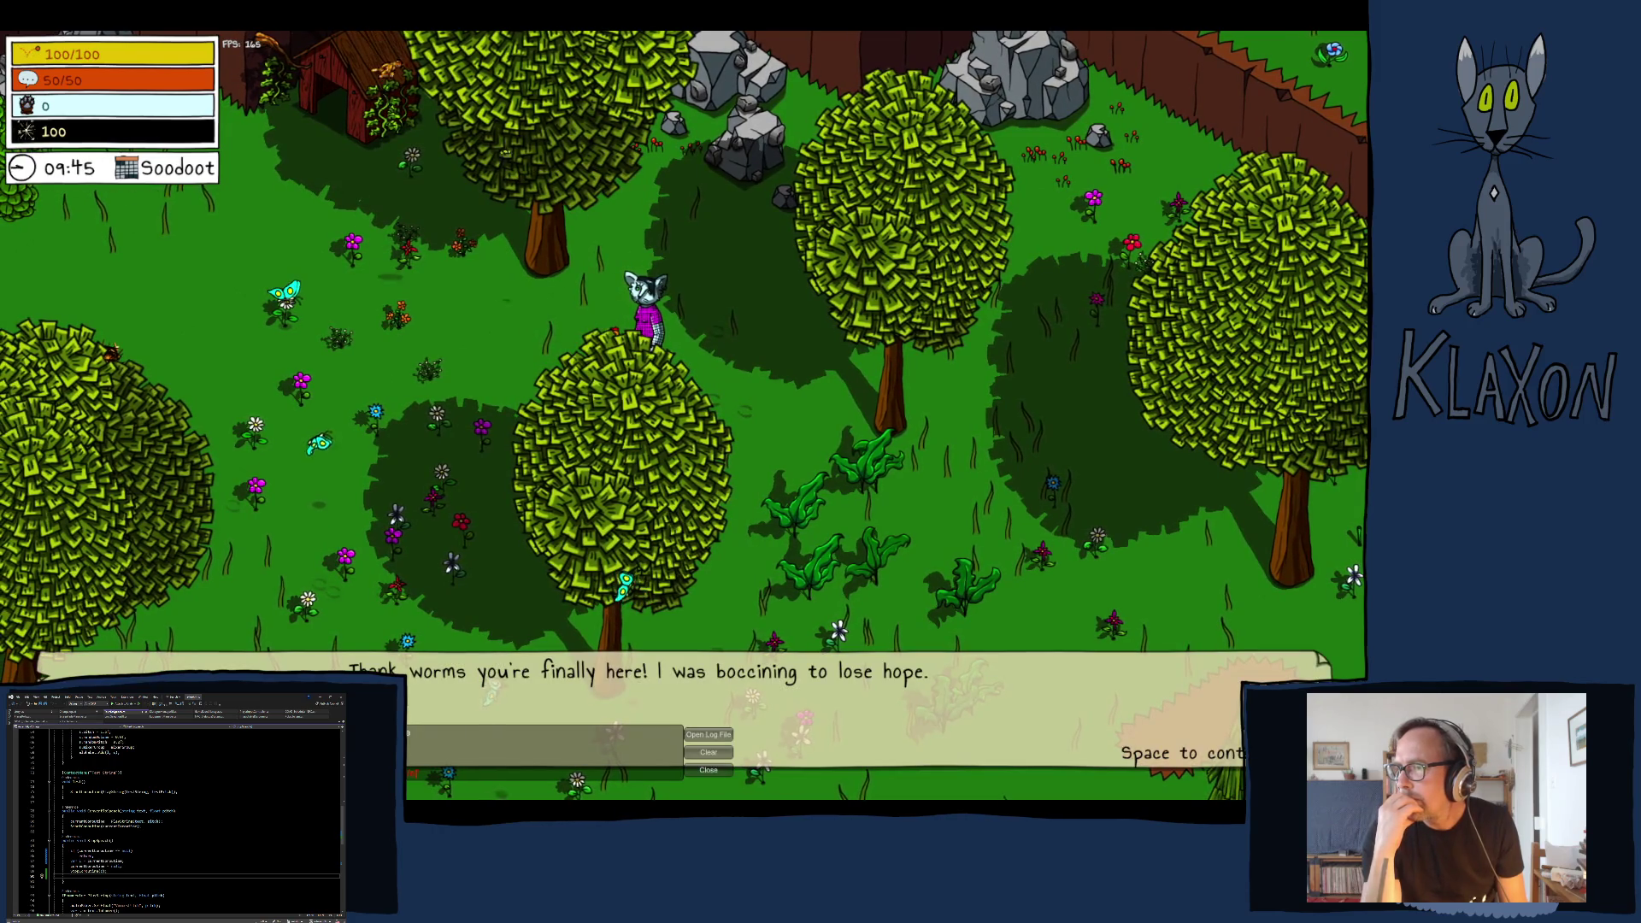
{"action": "key", "text": "space"}
{"action": "key", "text": "space"}
{"action": "key", "text": "space"}
{"action": "key", "text": "space"}
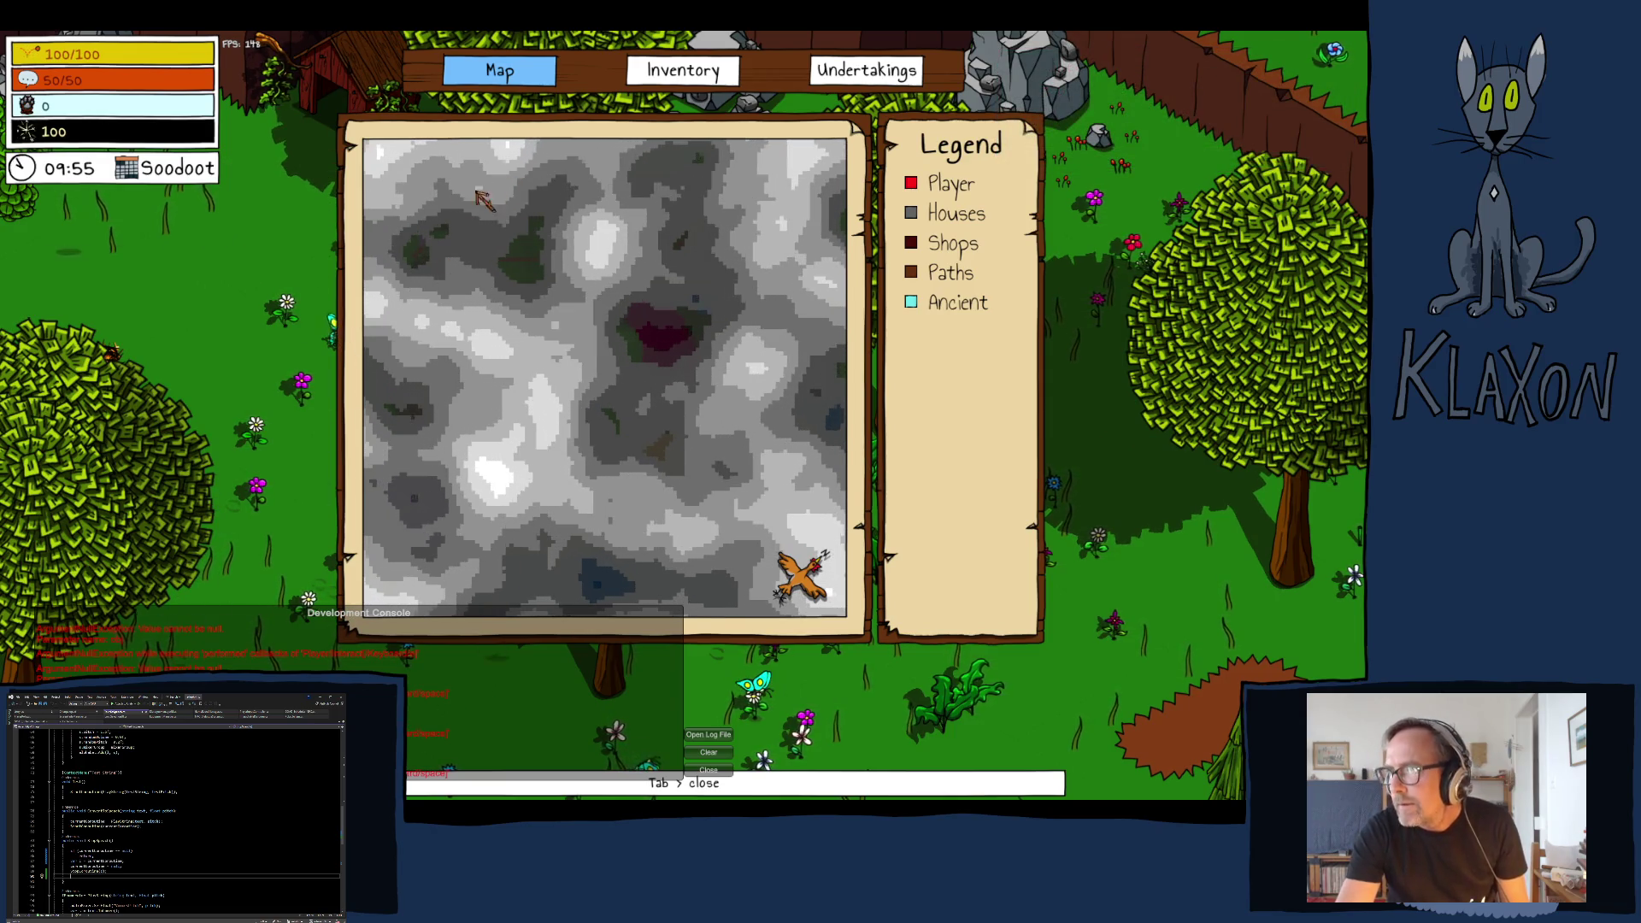
{"action": "key", "text": "Tab"}
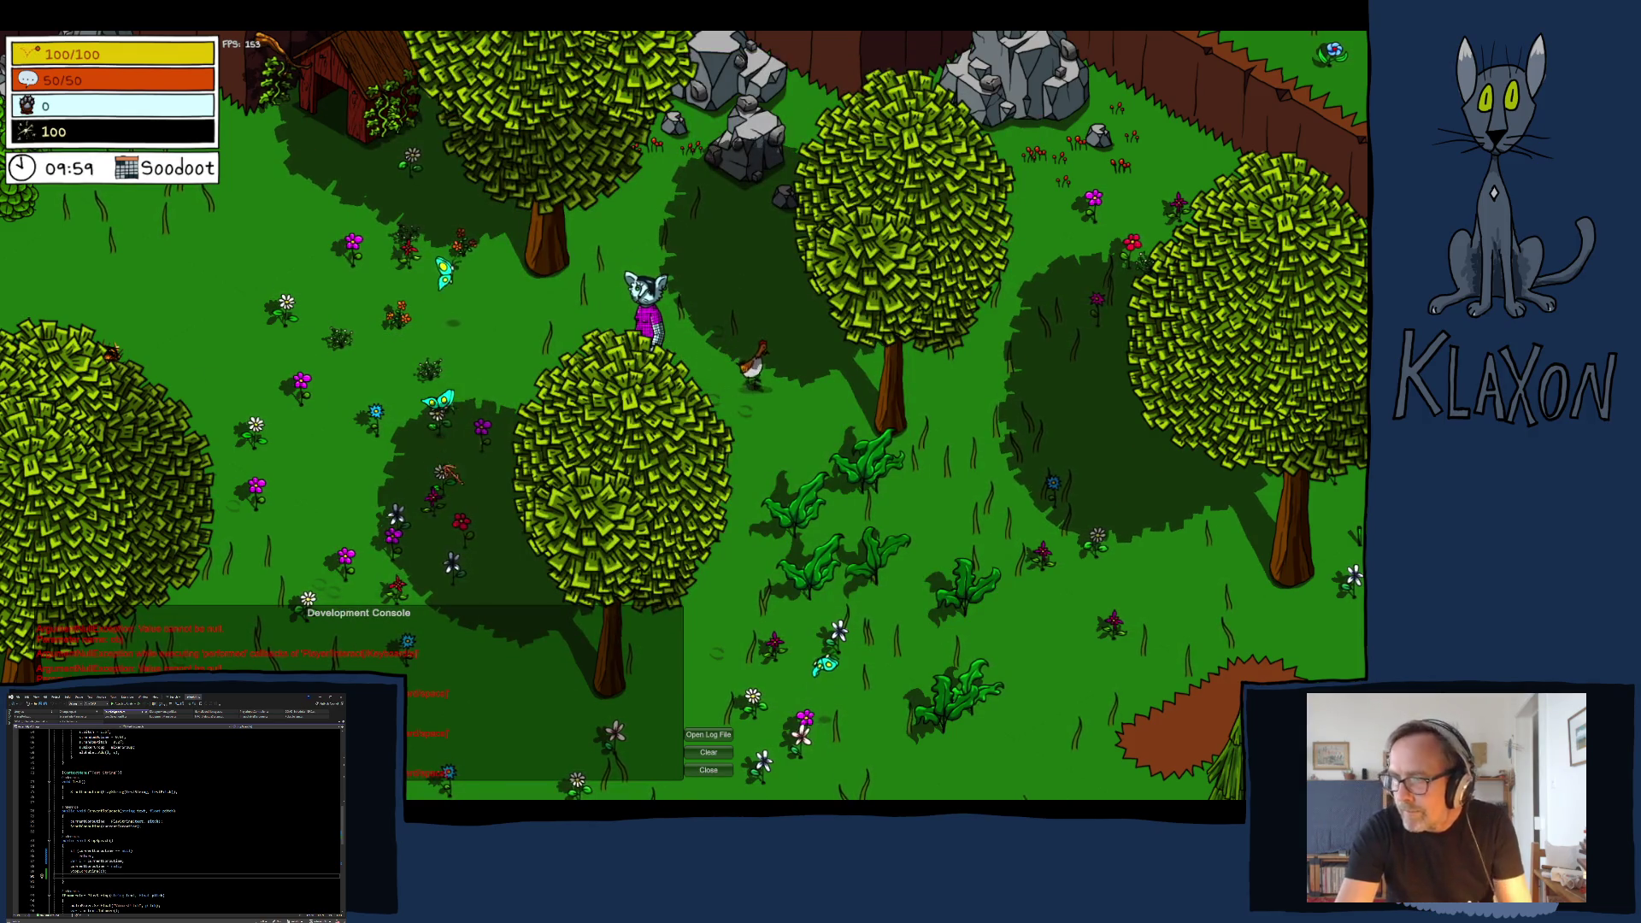
{"action": "key", "text": "d"}
{"action": "key", "text": "e"}
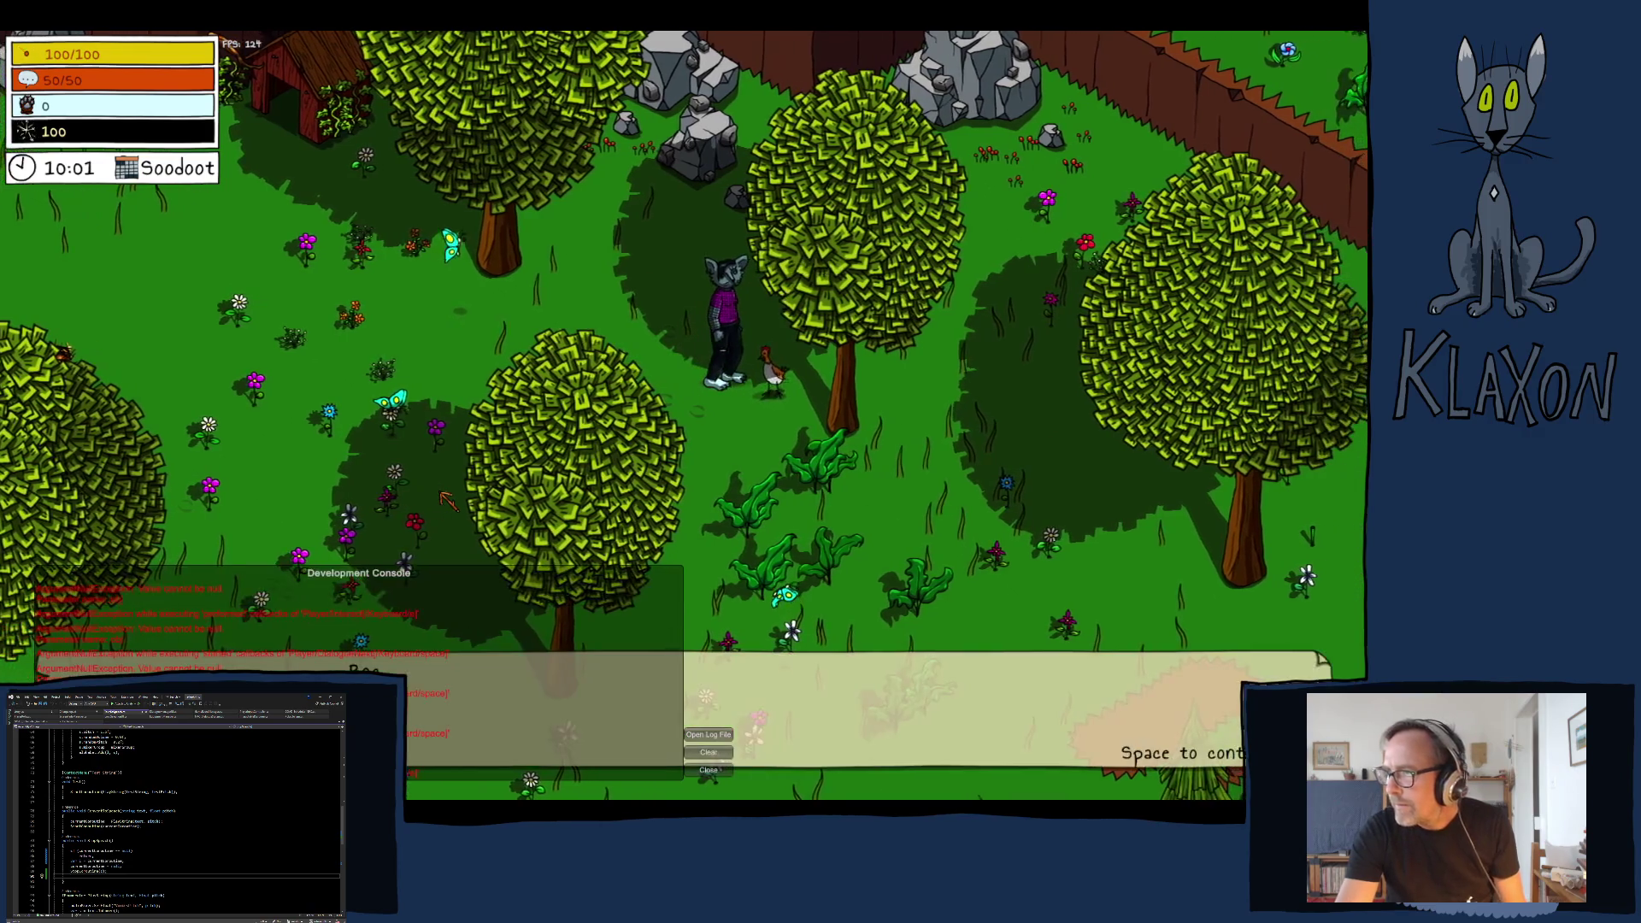
{"action": "key", "text": "space"}
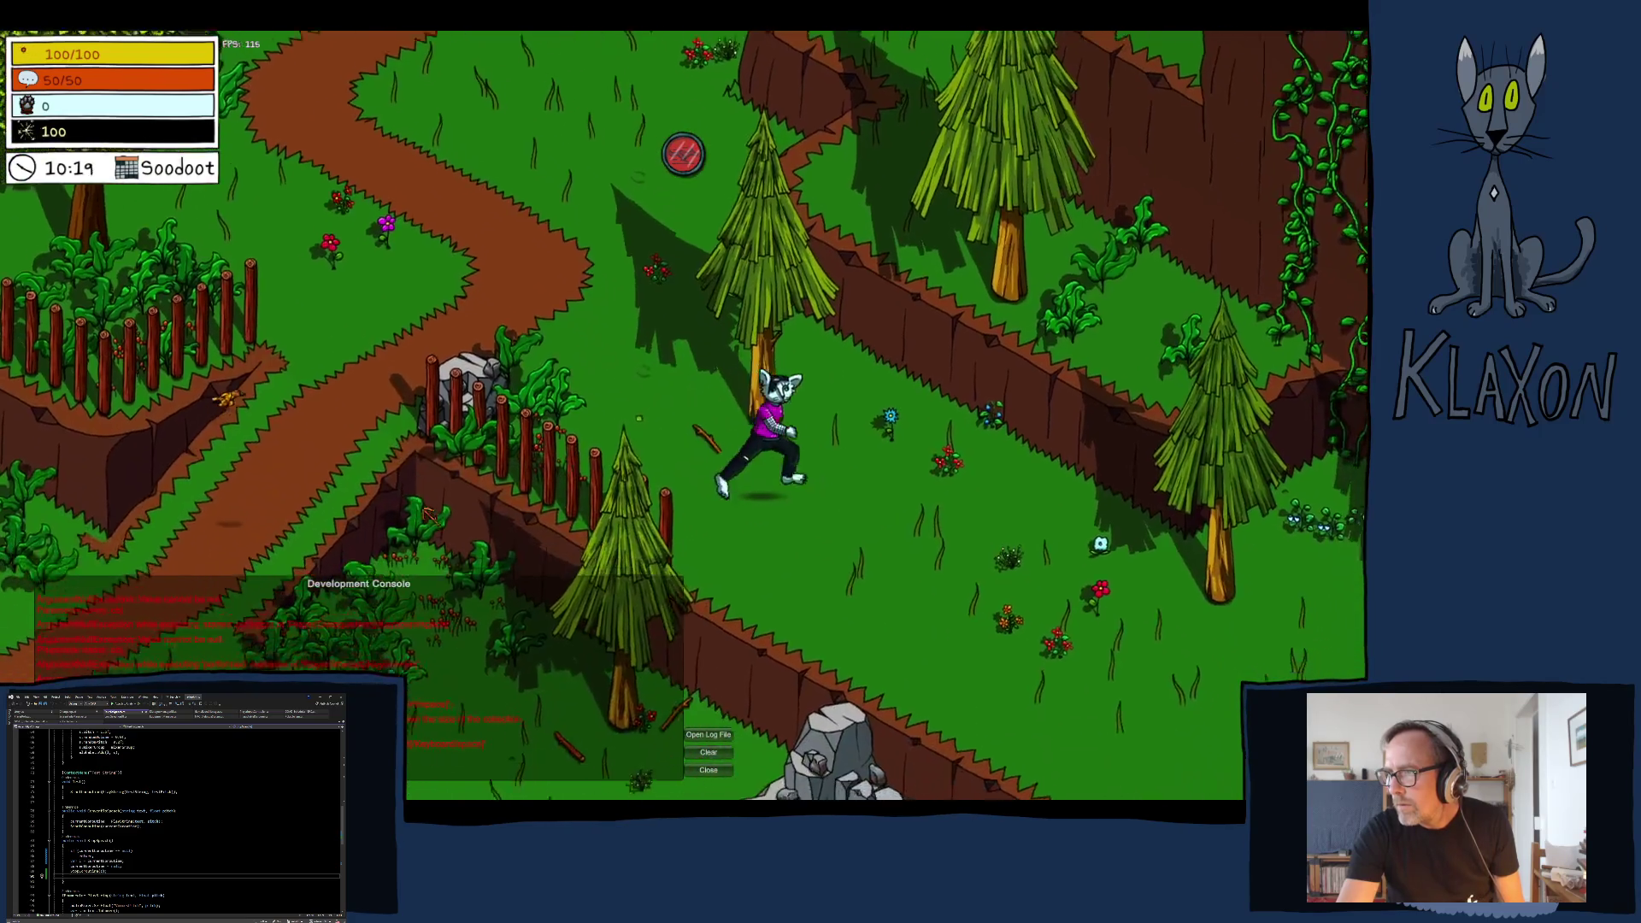
- Harvest plants with the tool, talk to another chicken, close the map, and pause the game
{"action": "key", "text": "s"}
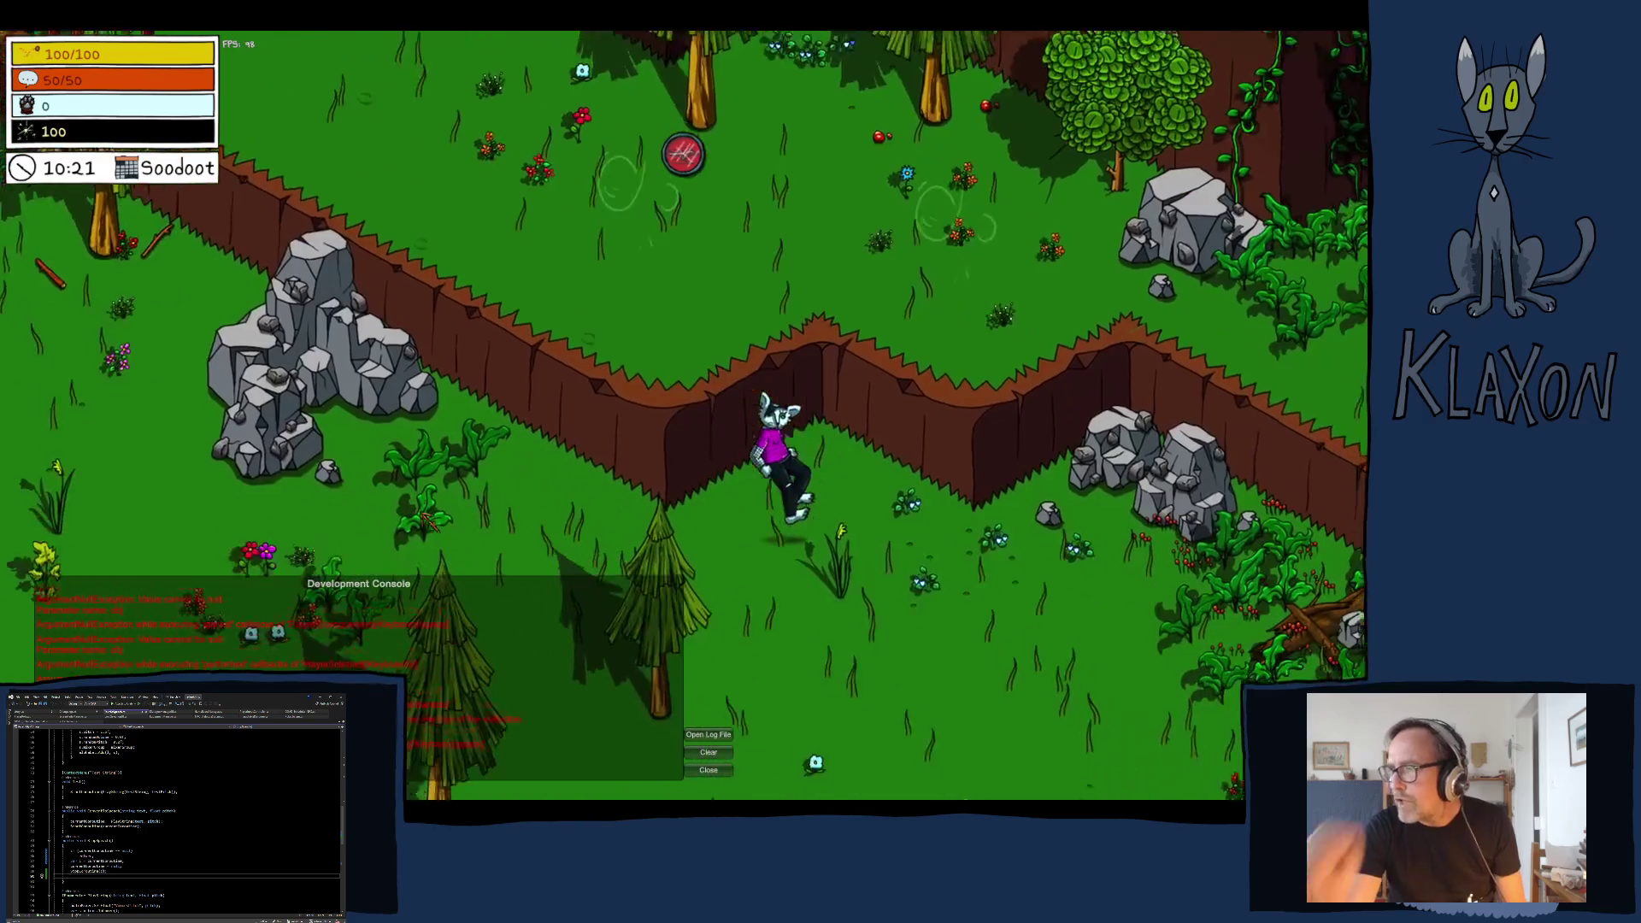
{"action": "left_click", "coordinate": [427, 523]}
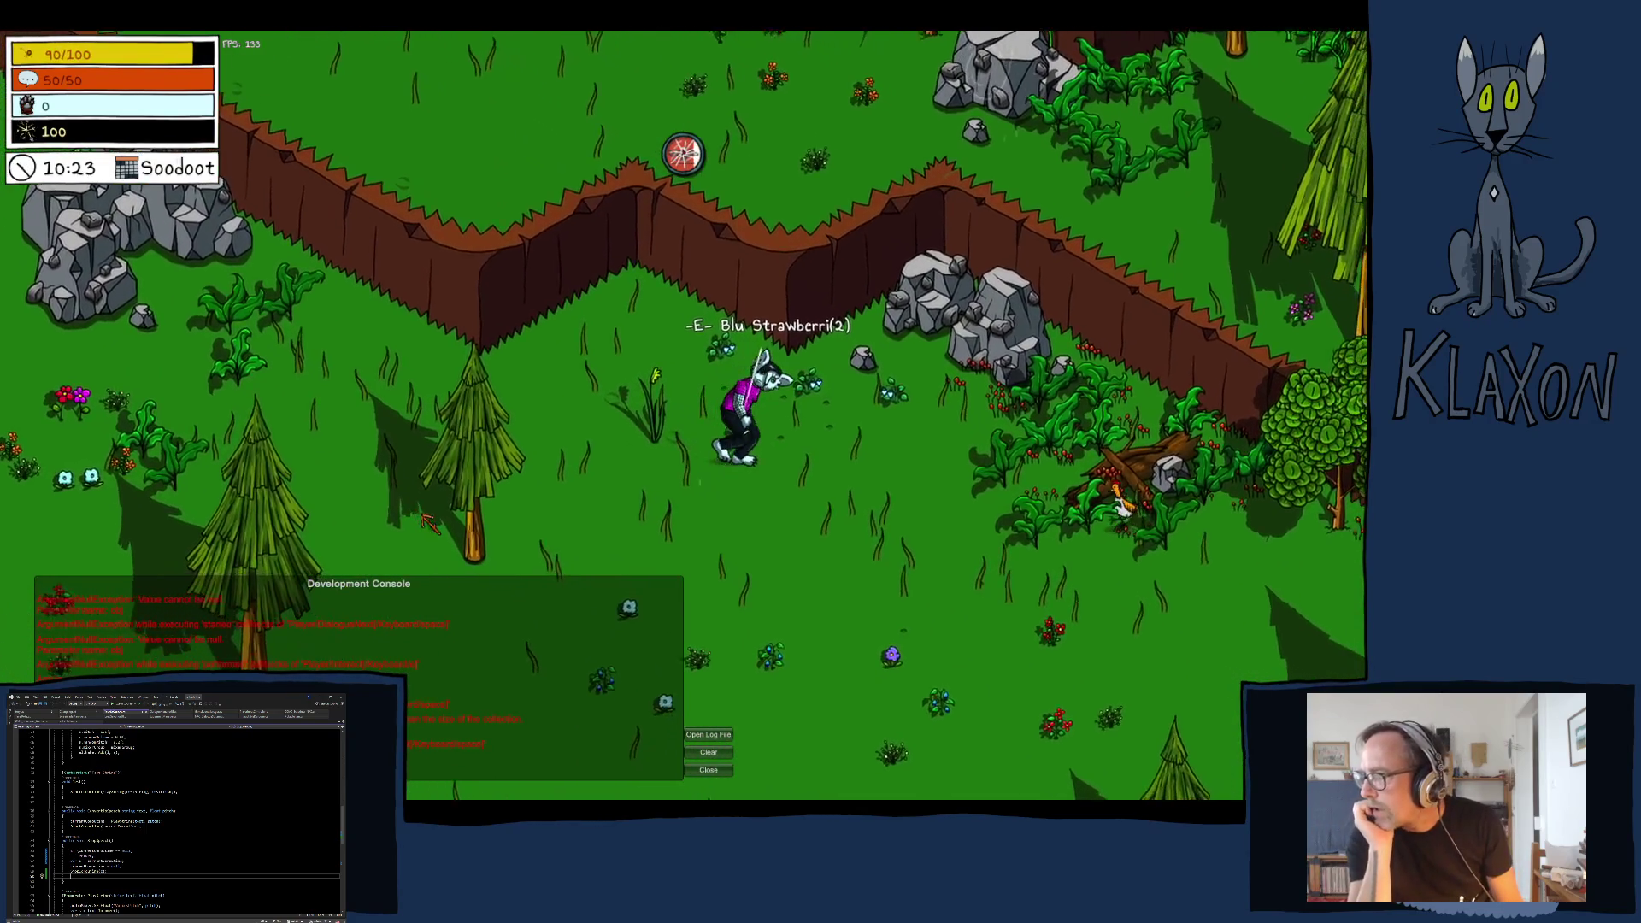
{"action": "key", "text": "d"}
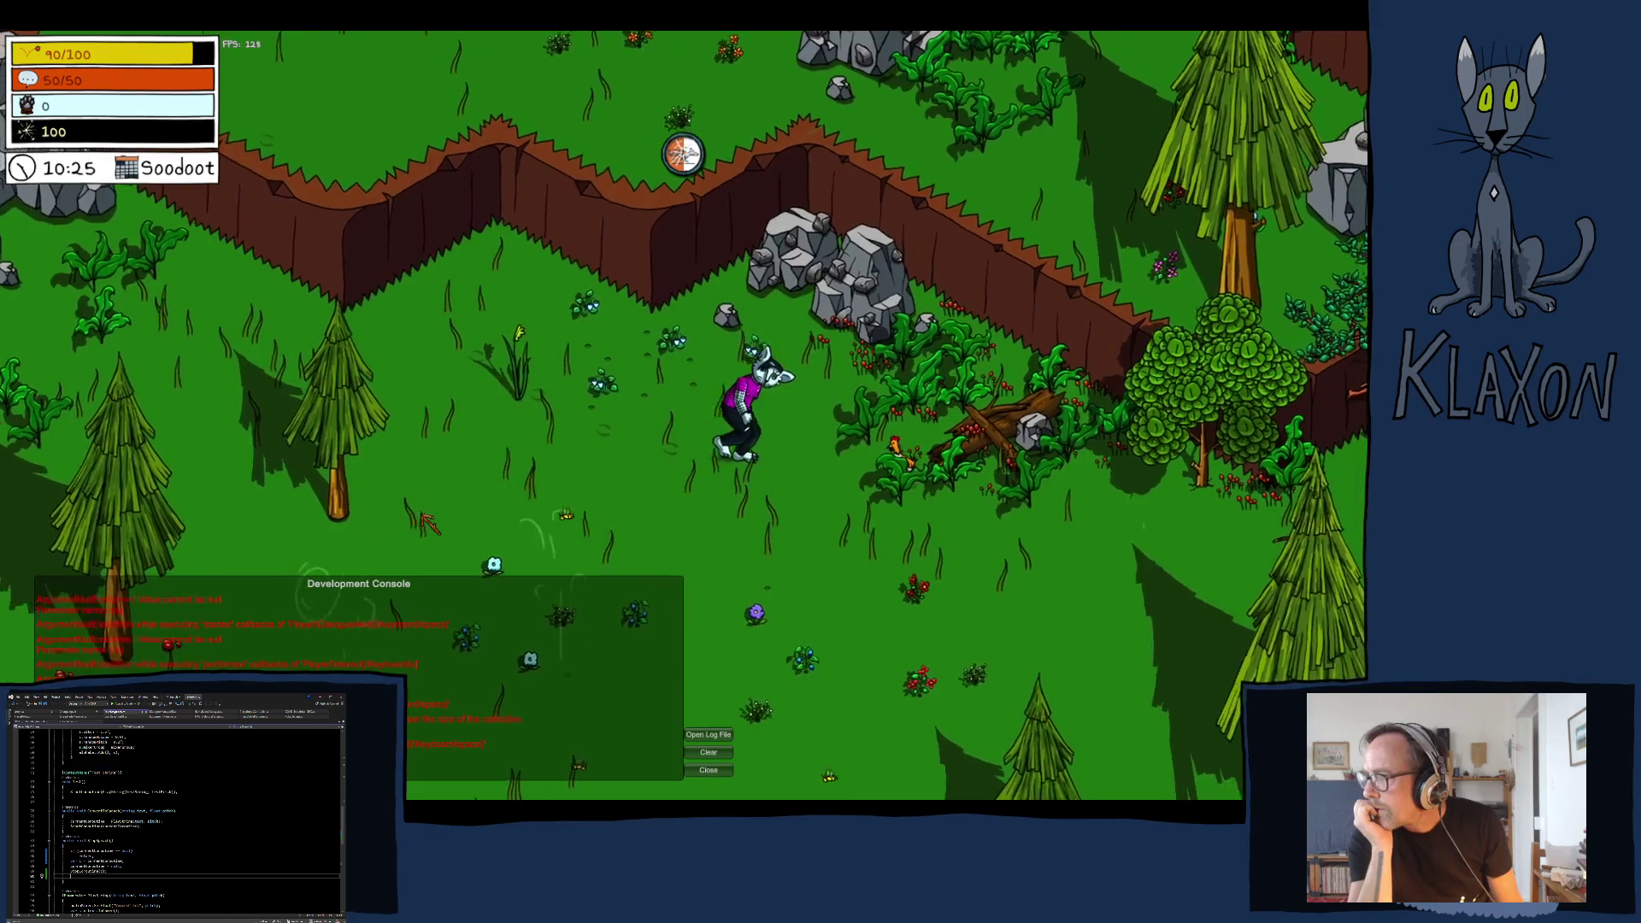
{"action": "key", "text": "e"}
{"action": "key", "text": "space"}
{"action": "key", "text": "space"}
{"action": "key", "text": "space"}
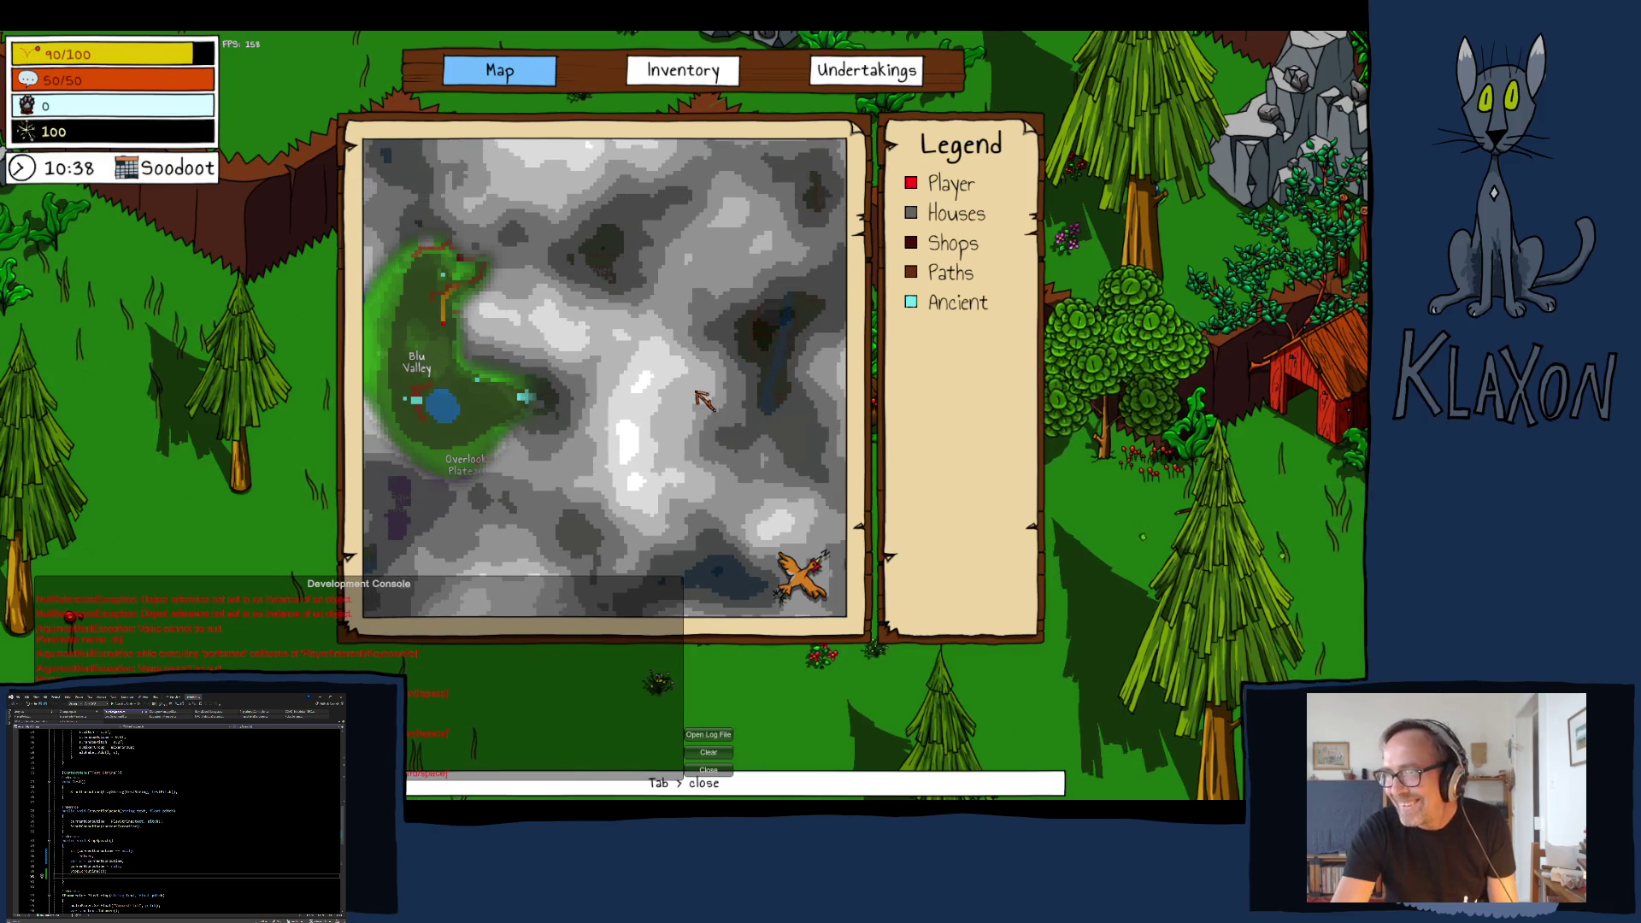
{"action": "key", "text": "Tab"}
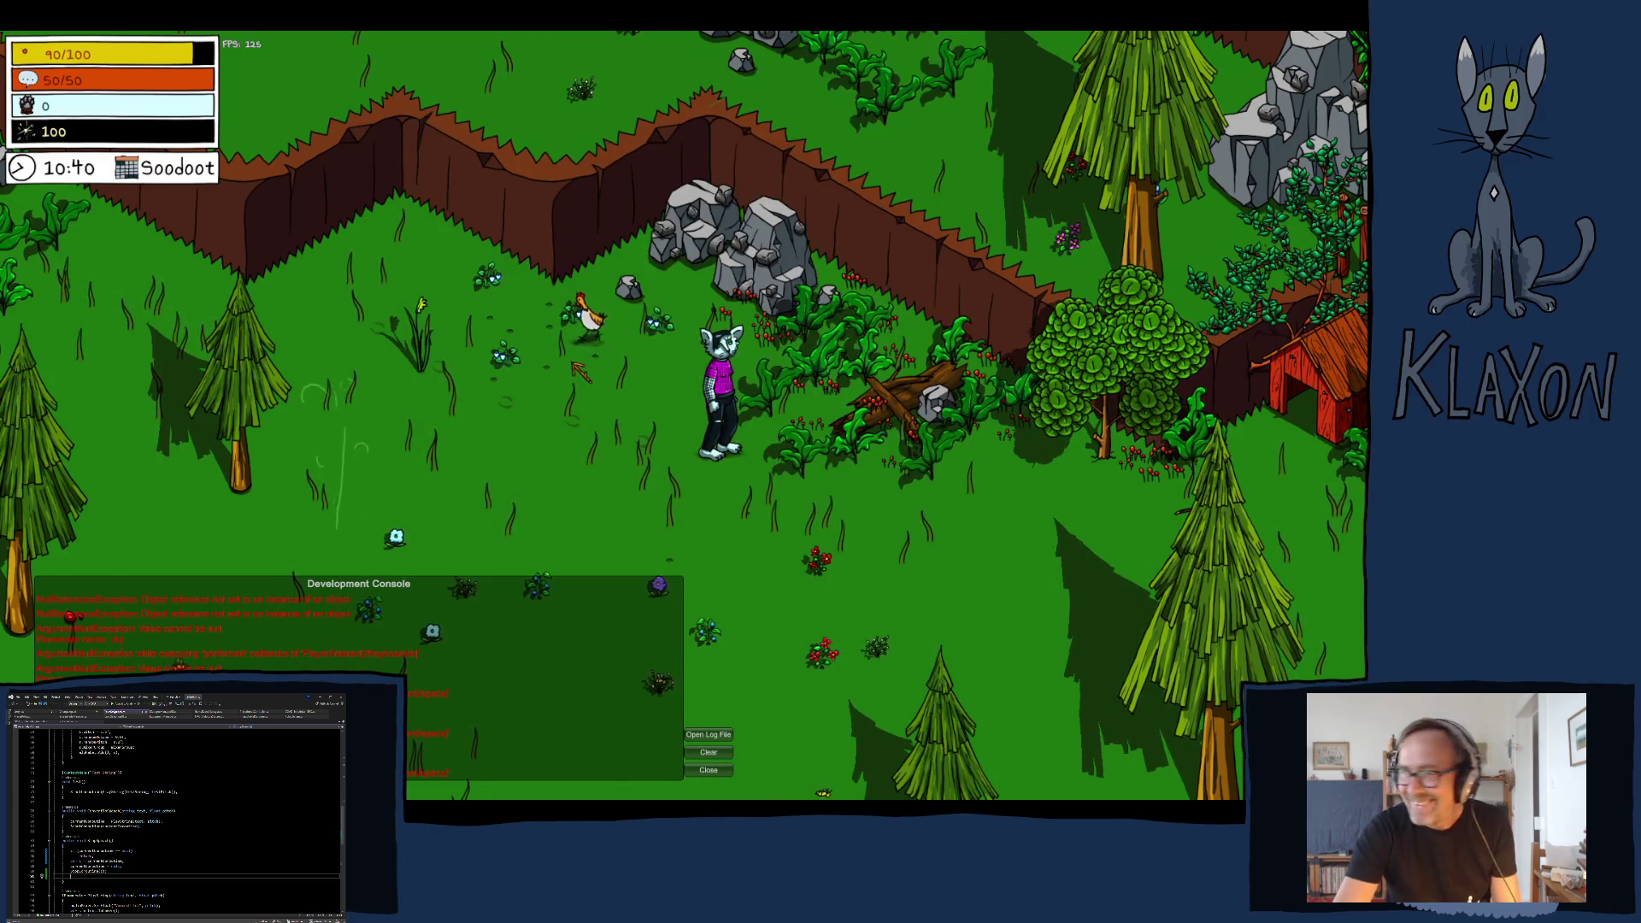
{"action": "key", "text": "Escape"}
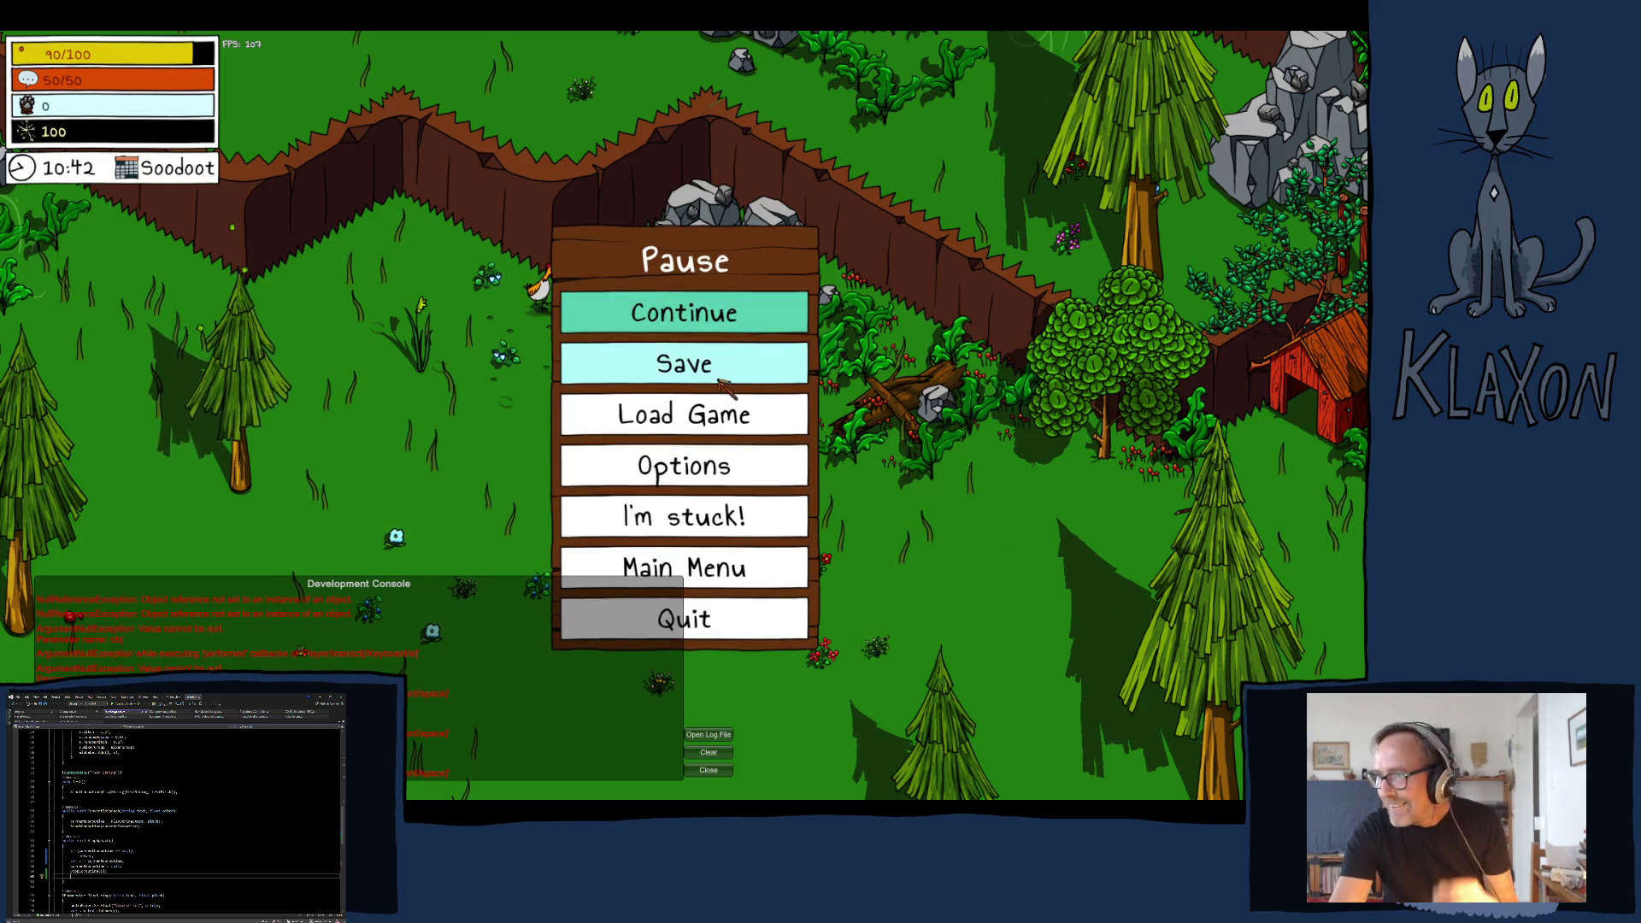
- Quit from the pause menu and confirm the 'Have you saved recently?' warning
{"action": "left_click", "coordinate": [714, 620]}
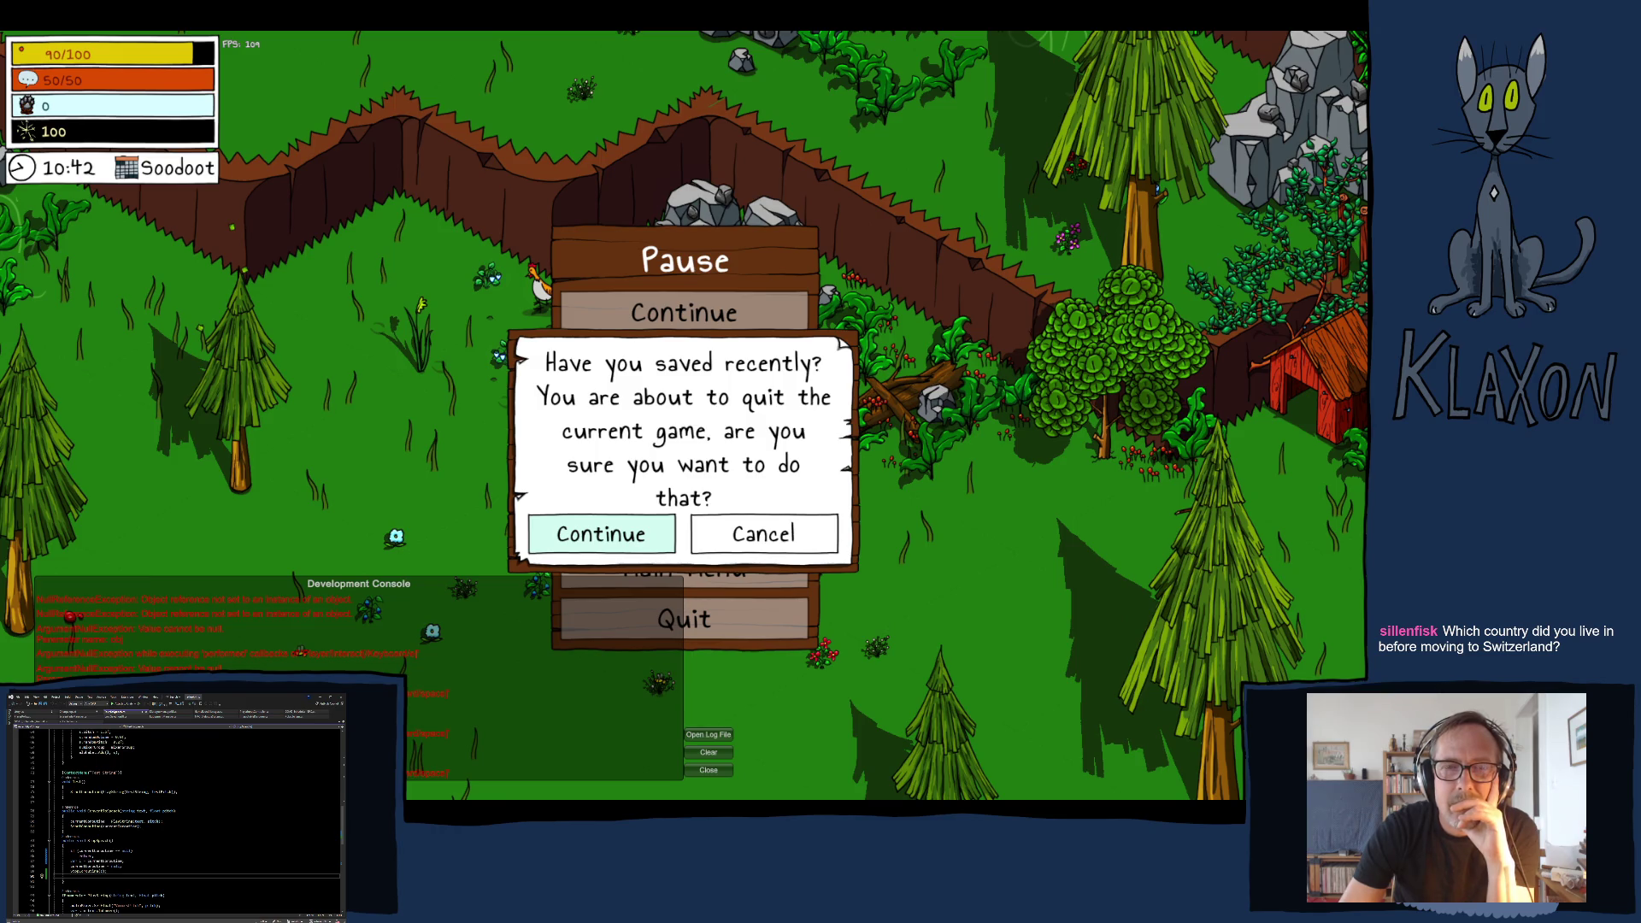
{"action": "key", "text": "Return"}
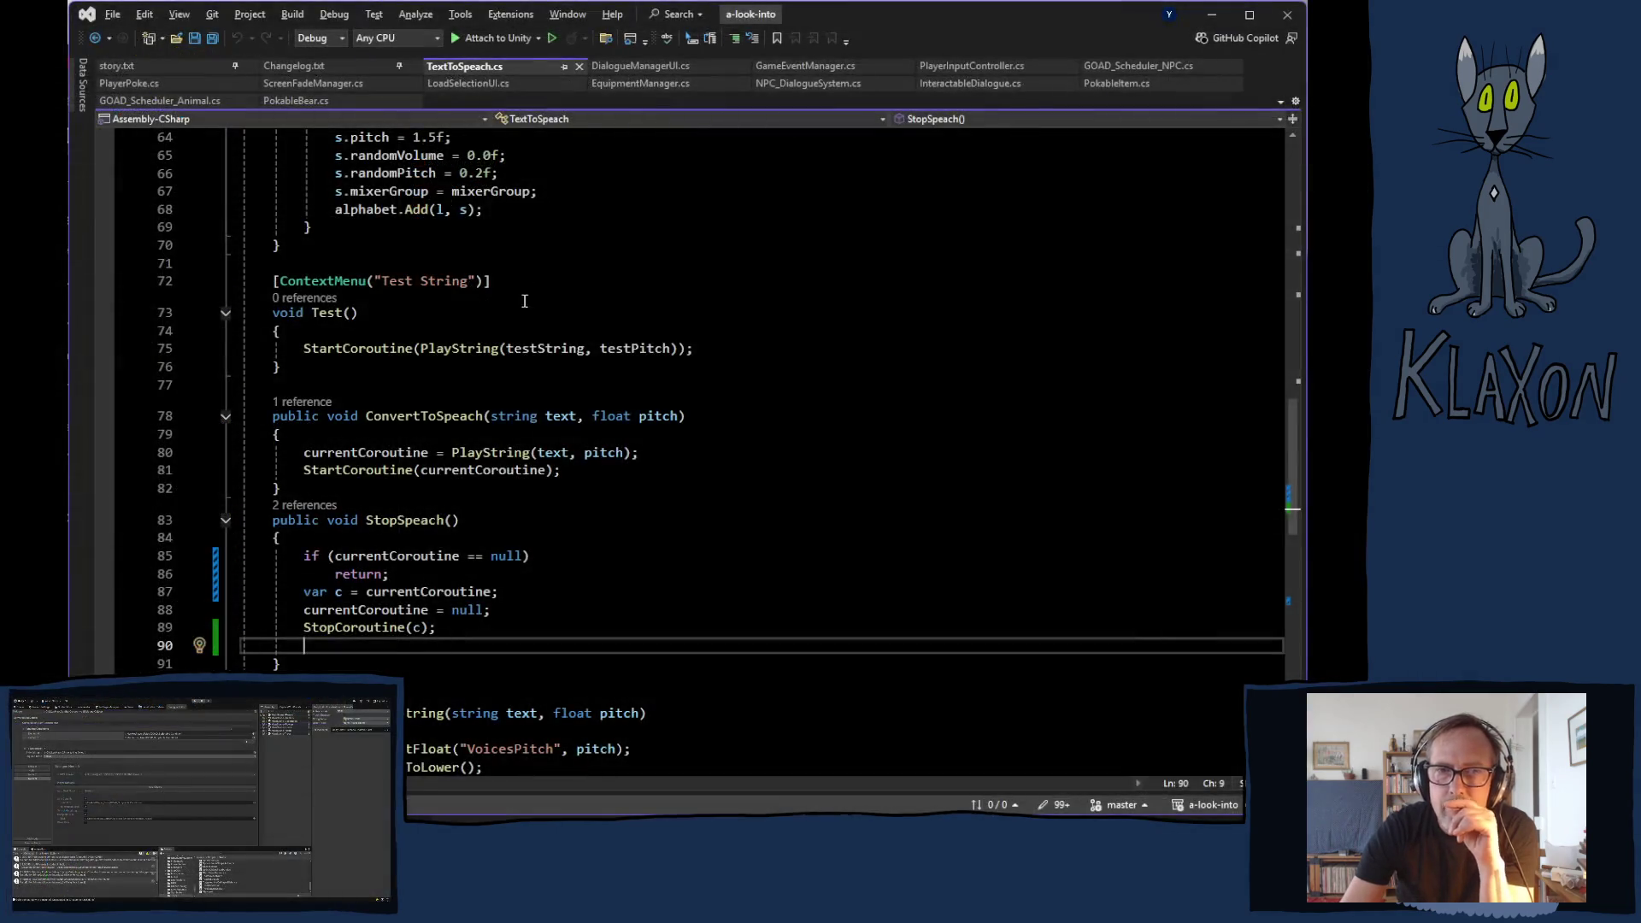
- Scroll TextToSpeach.cs to StopSpeach's null check and StopCoroutine call below ConvertToSpeach
{"action": "scroll", "coordinate": [544, 394], "scroll_direction": "up", "scroll_amount": 12}
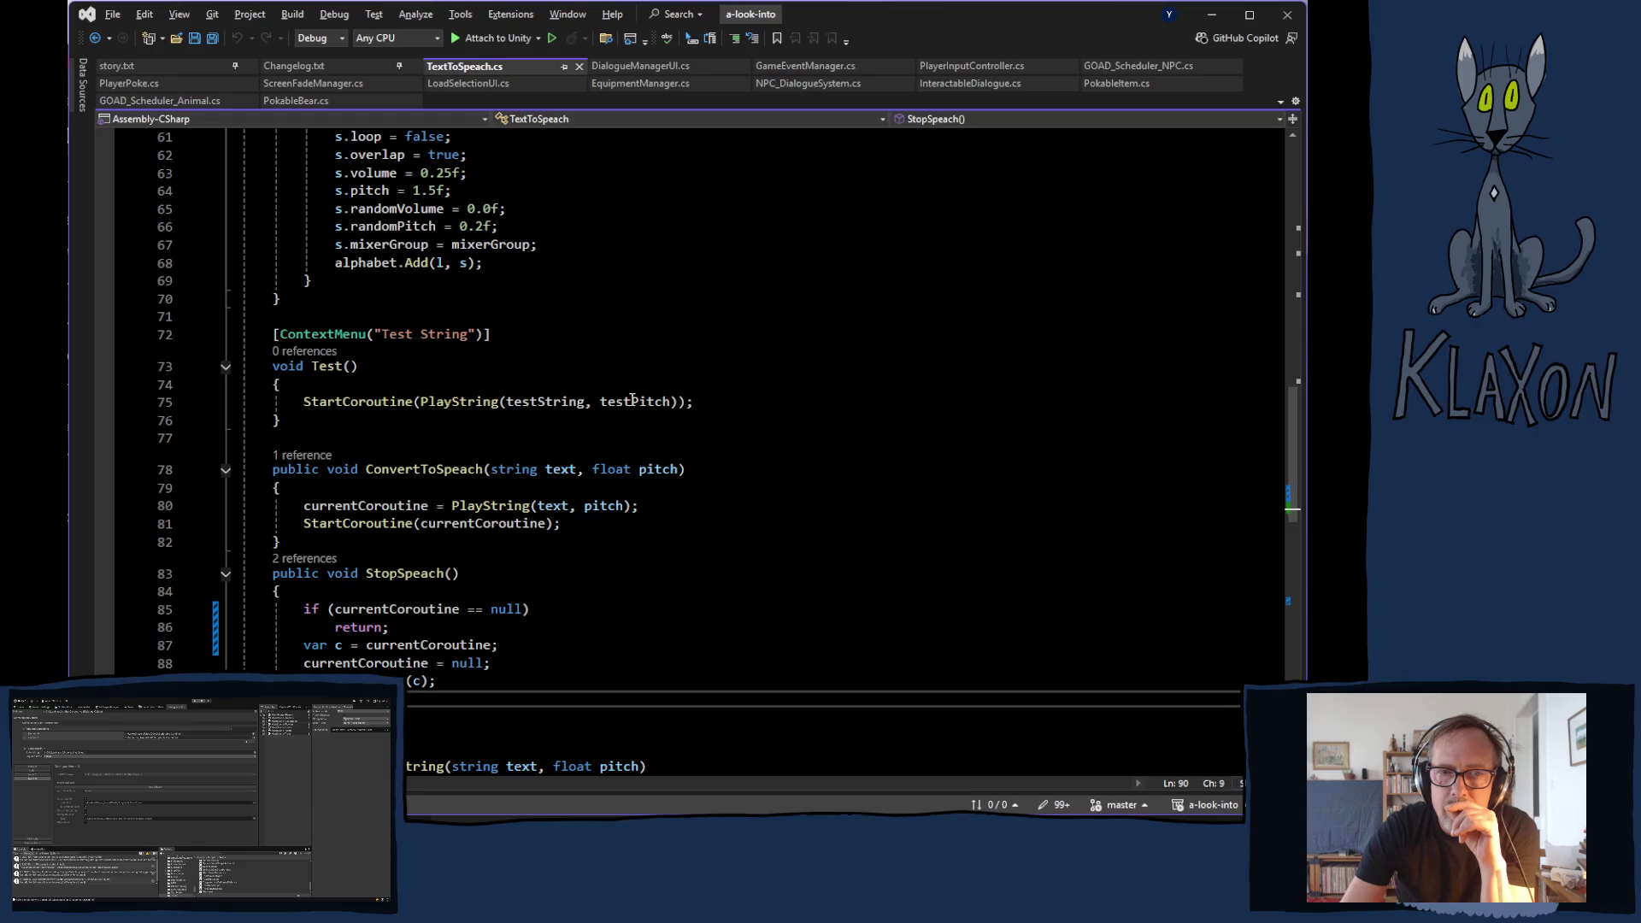
{"action": "scroll", "coordinate": [636, 398], "scroll_direction": "up", "scroll_amount": 7}
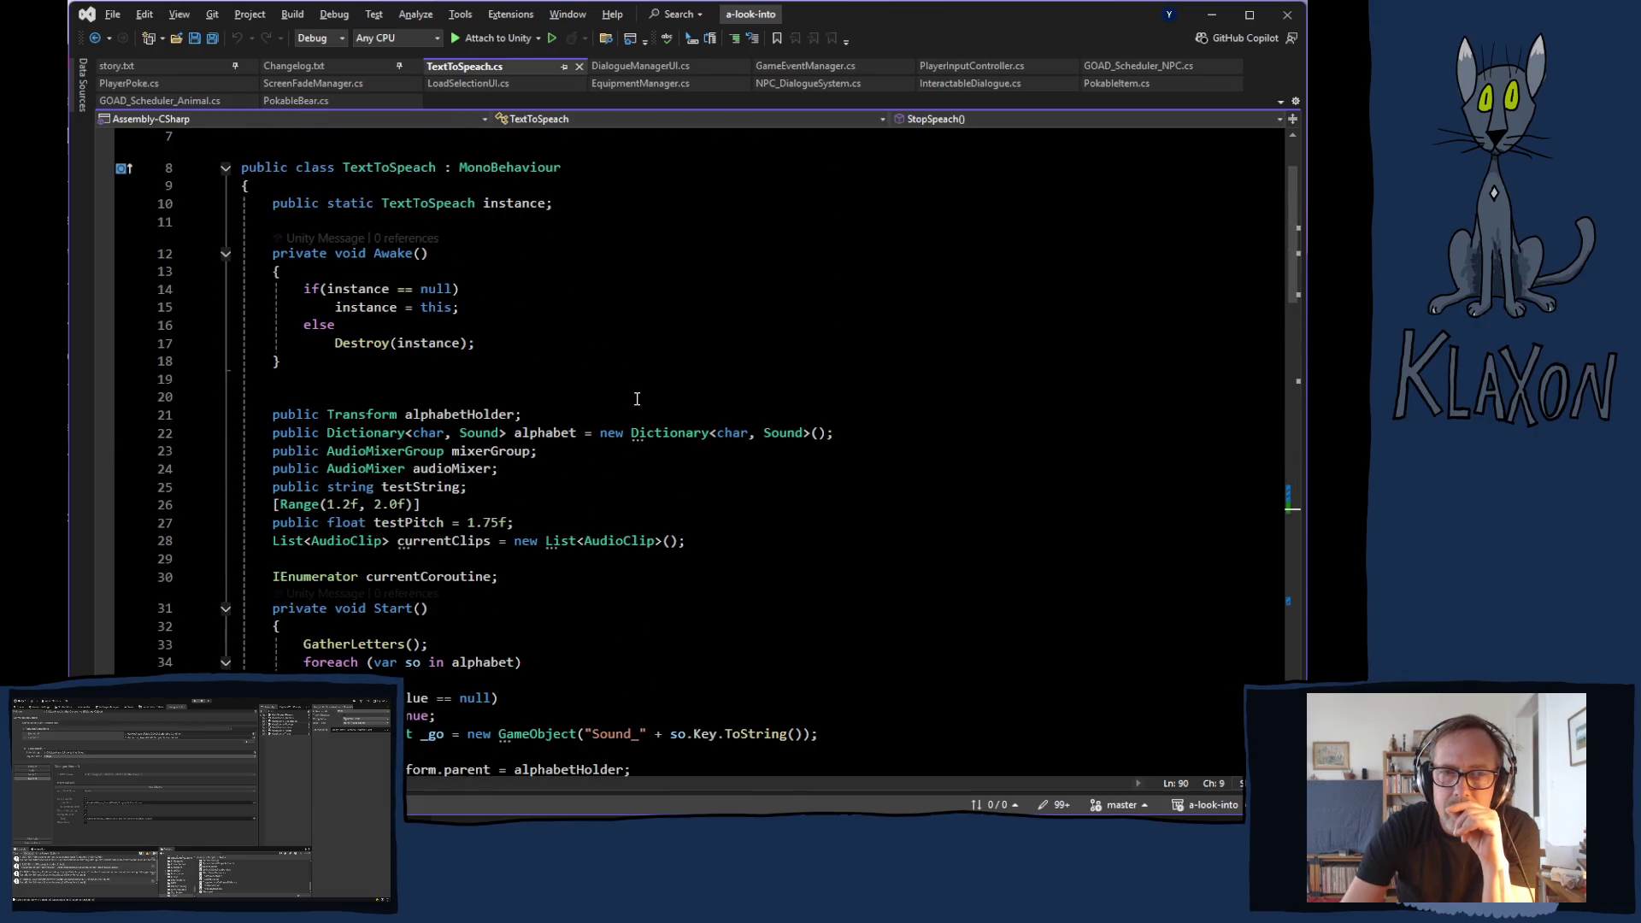
{"action": "scroll", "coordinate": [636, 400], "scroll_direction": "down", "scroll_amount": 1}
{"action": "scroll", "coordinate": [637, 398], "scroll_direction": "down", "scroll_amount": 12}
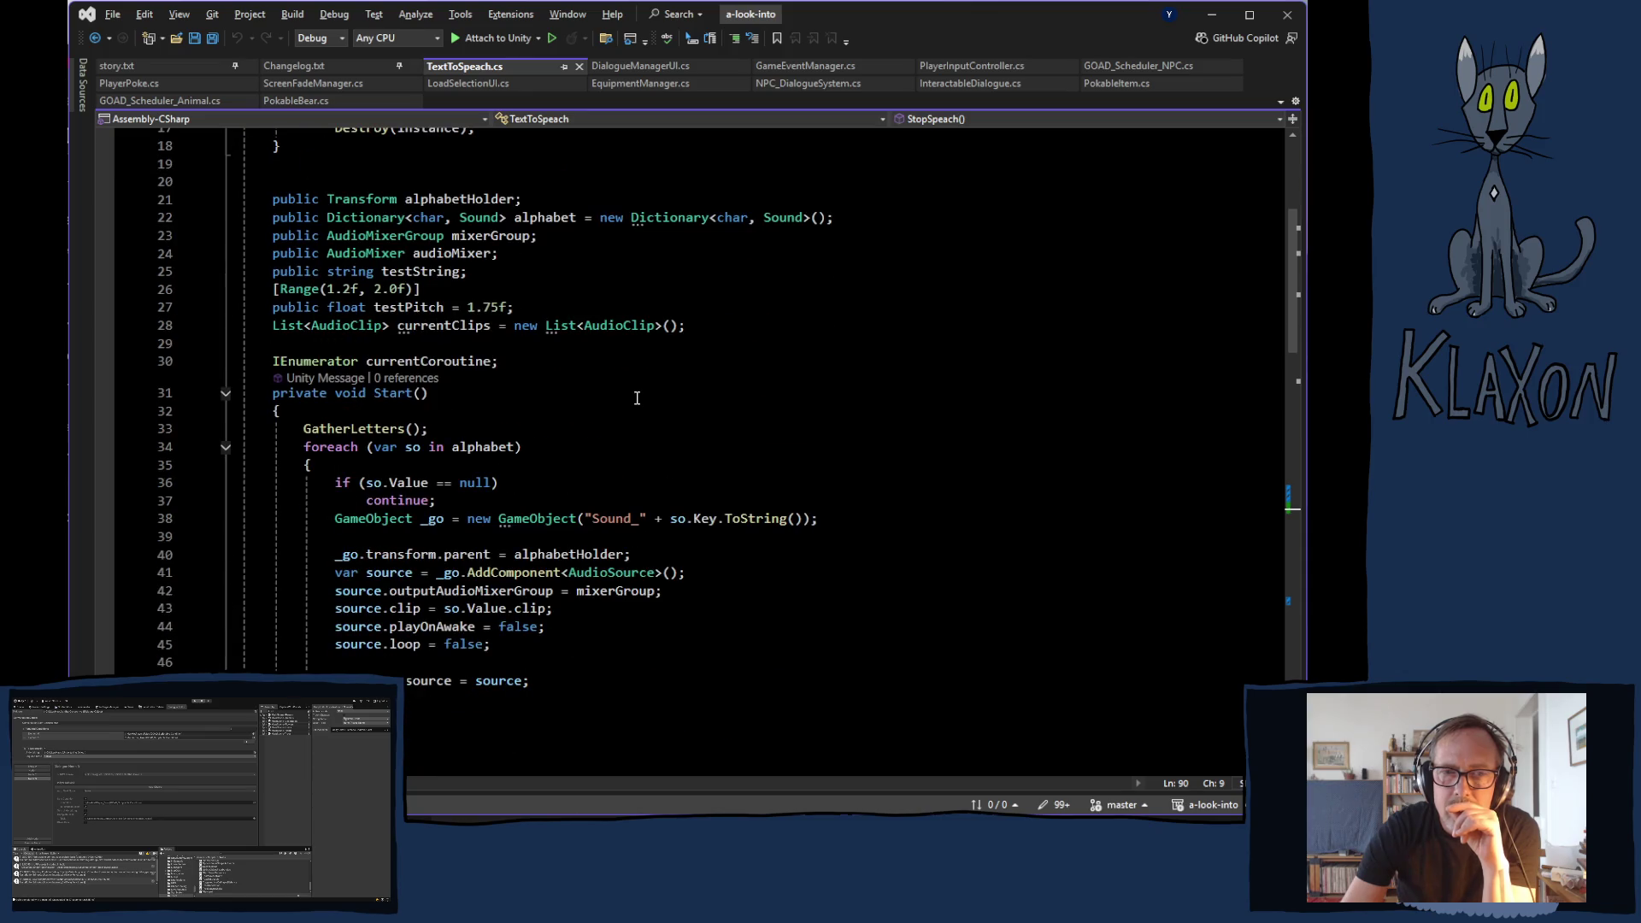
{"action": "scroll", "coordinate": [637, 398], "scroll_direction": "down", "scroll_amount": 7}
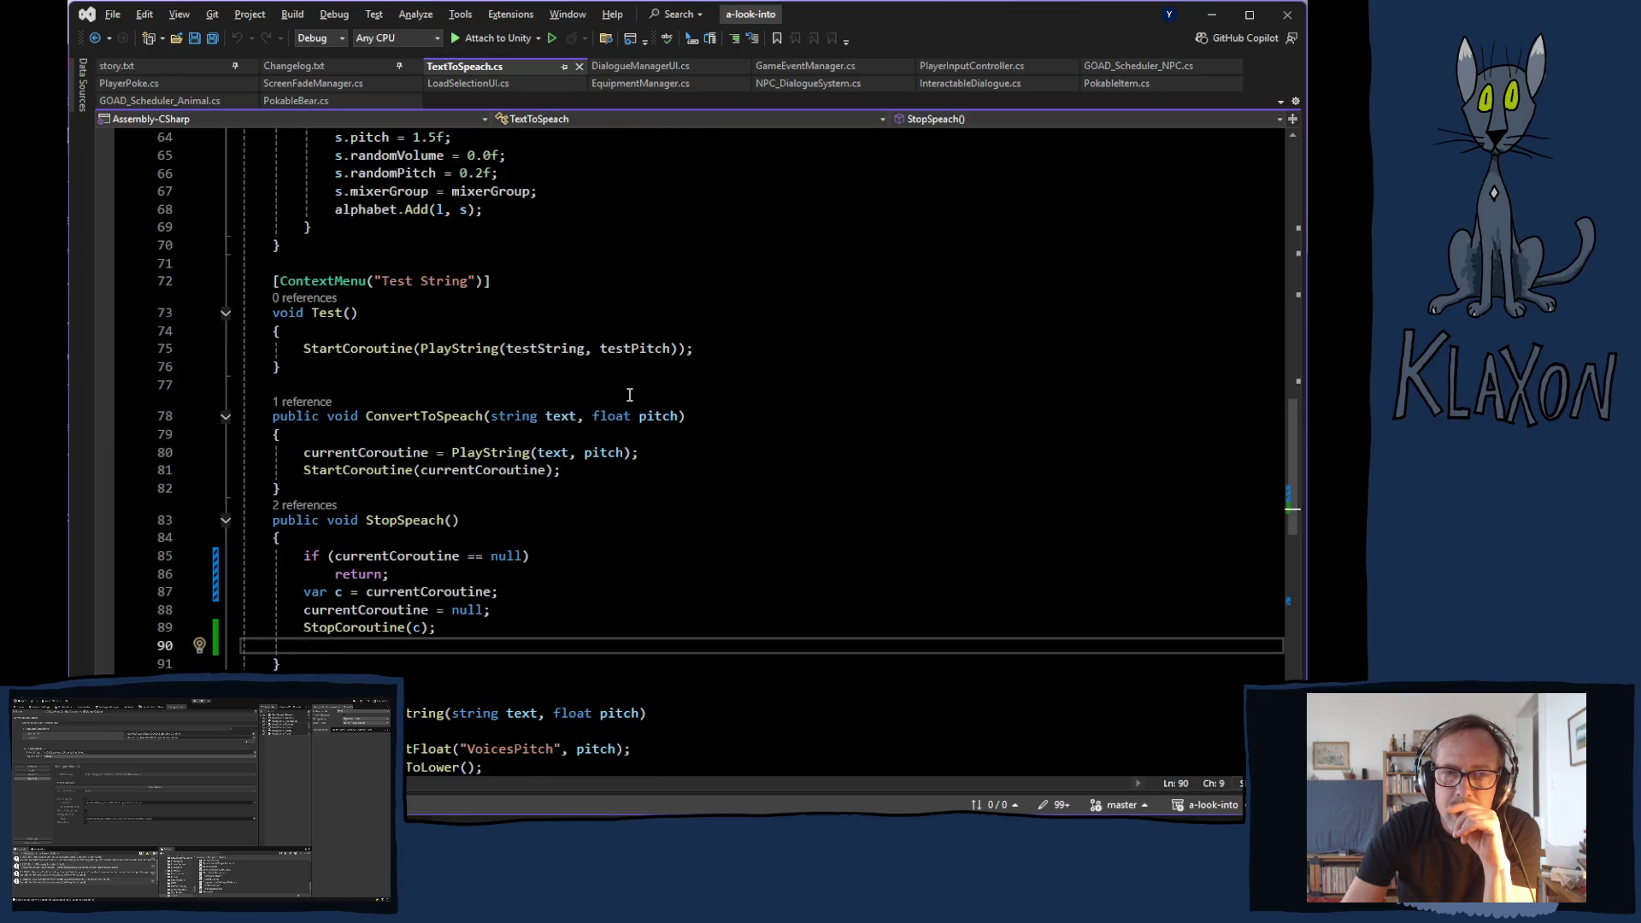
{"action": "scroll", "coordinate": [629, 394], "scroll_direction": "down", "scroll_amount": 3}
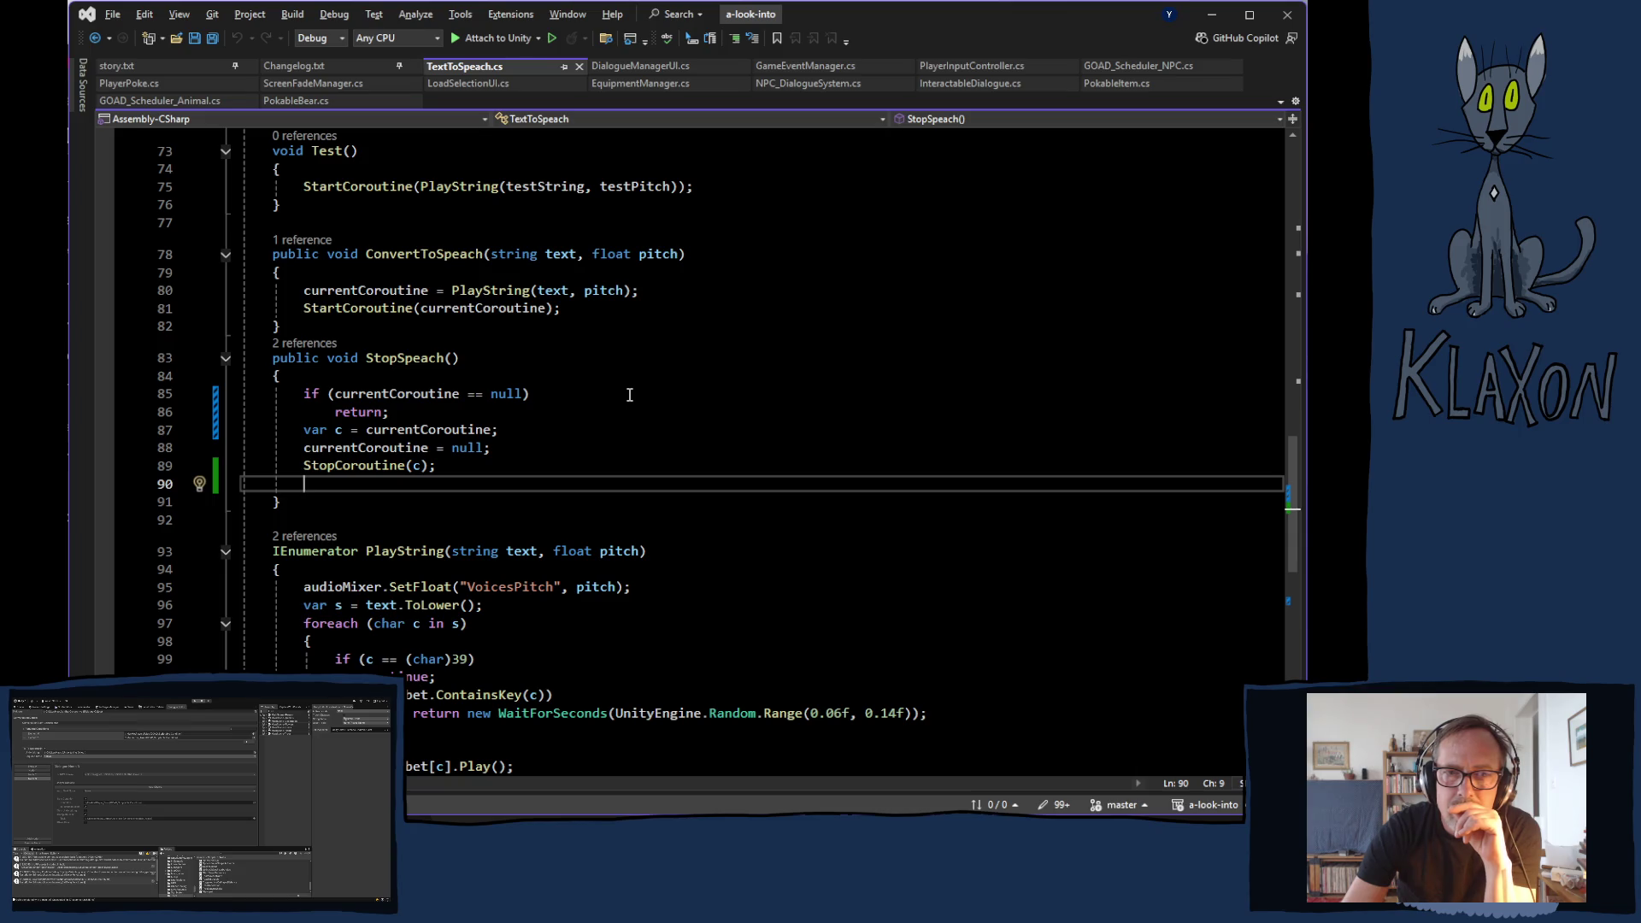
{"action": "scroll", "coordinate": [630, 395], "scroll_direction": "down", "scroll_amount": 3}
{"action": "scroll", "coordinate": [630, 394], "scroll_direction": "down", "scroll_amount": 5}
{"action": "scroll", "coordinate": [629, 394], "scroll_direction": "up", "scroll_amount": 6}
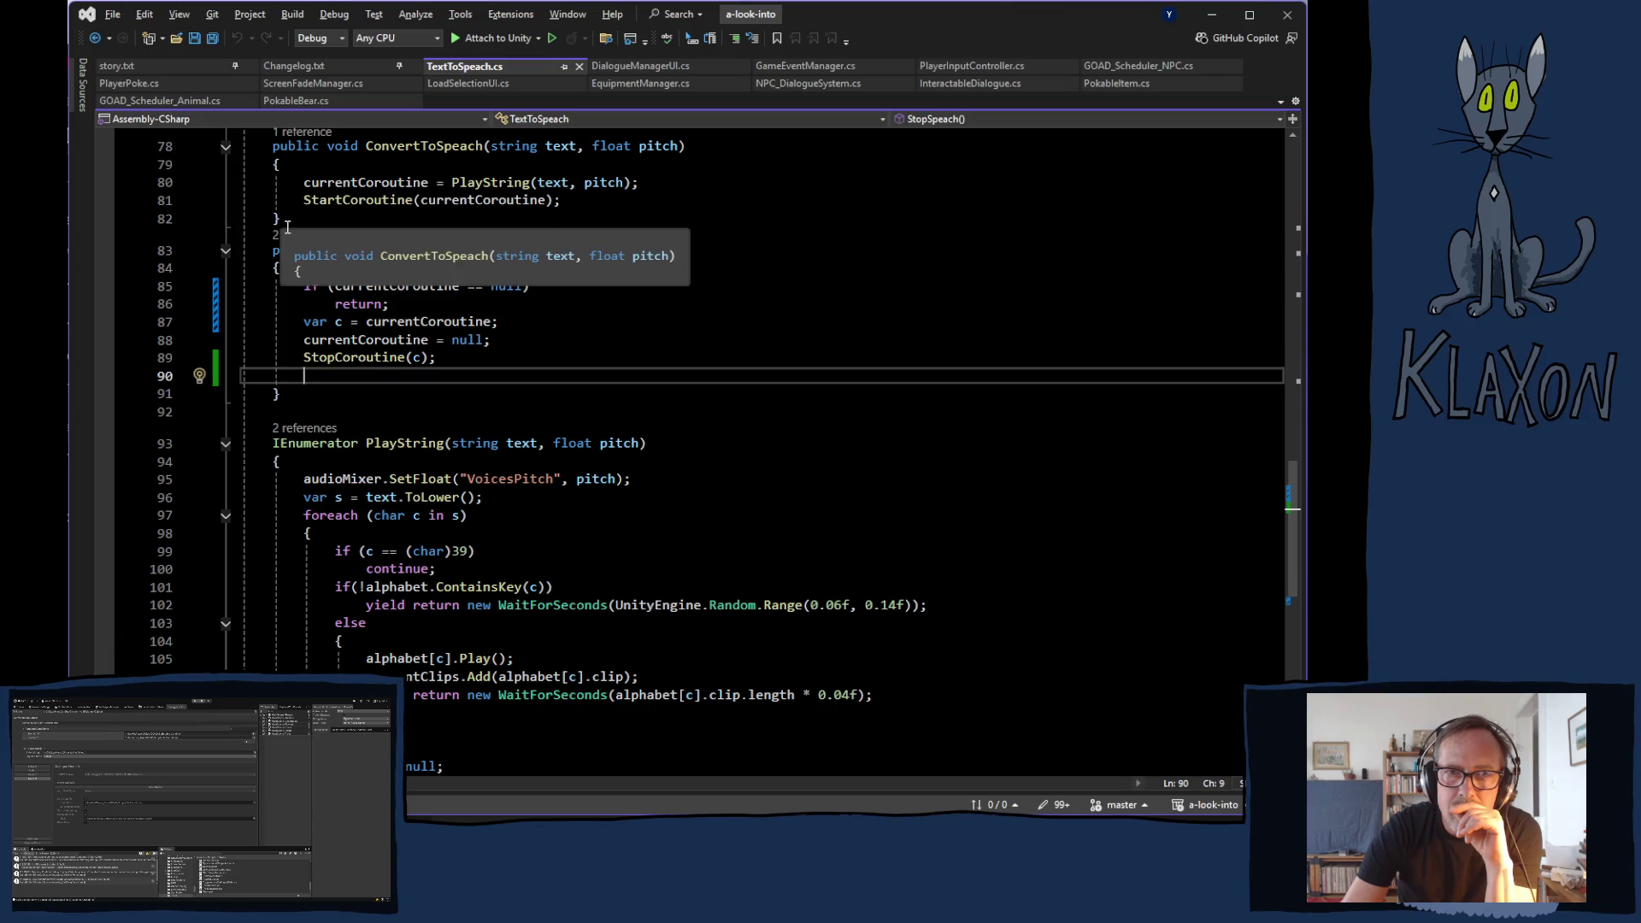
- Show the '2 references' CodeLens list for StopSpeach, then dismiss it
{"action": "left_click", "coordinate": [295, 237]}
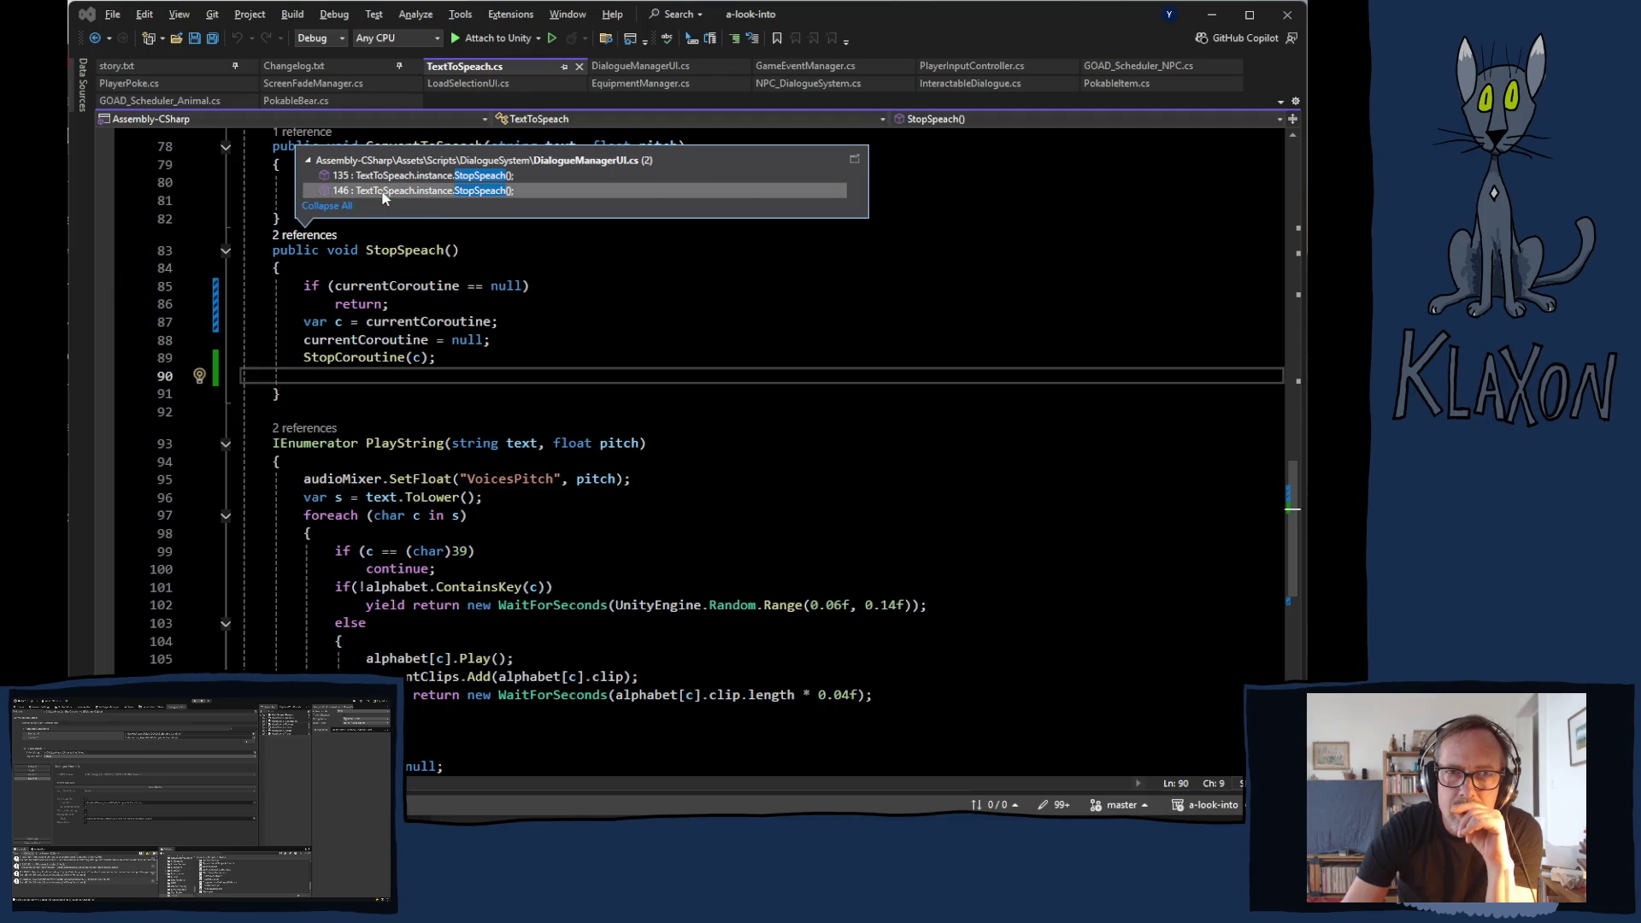
{"action": "mouse_move", "coordinate": [379, 191]}
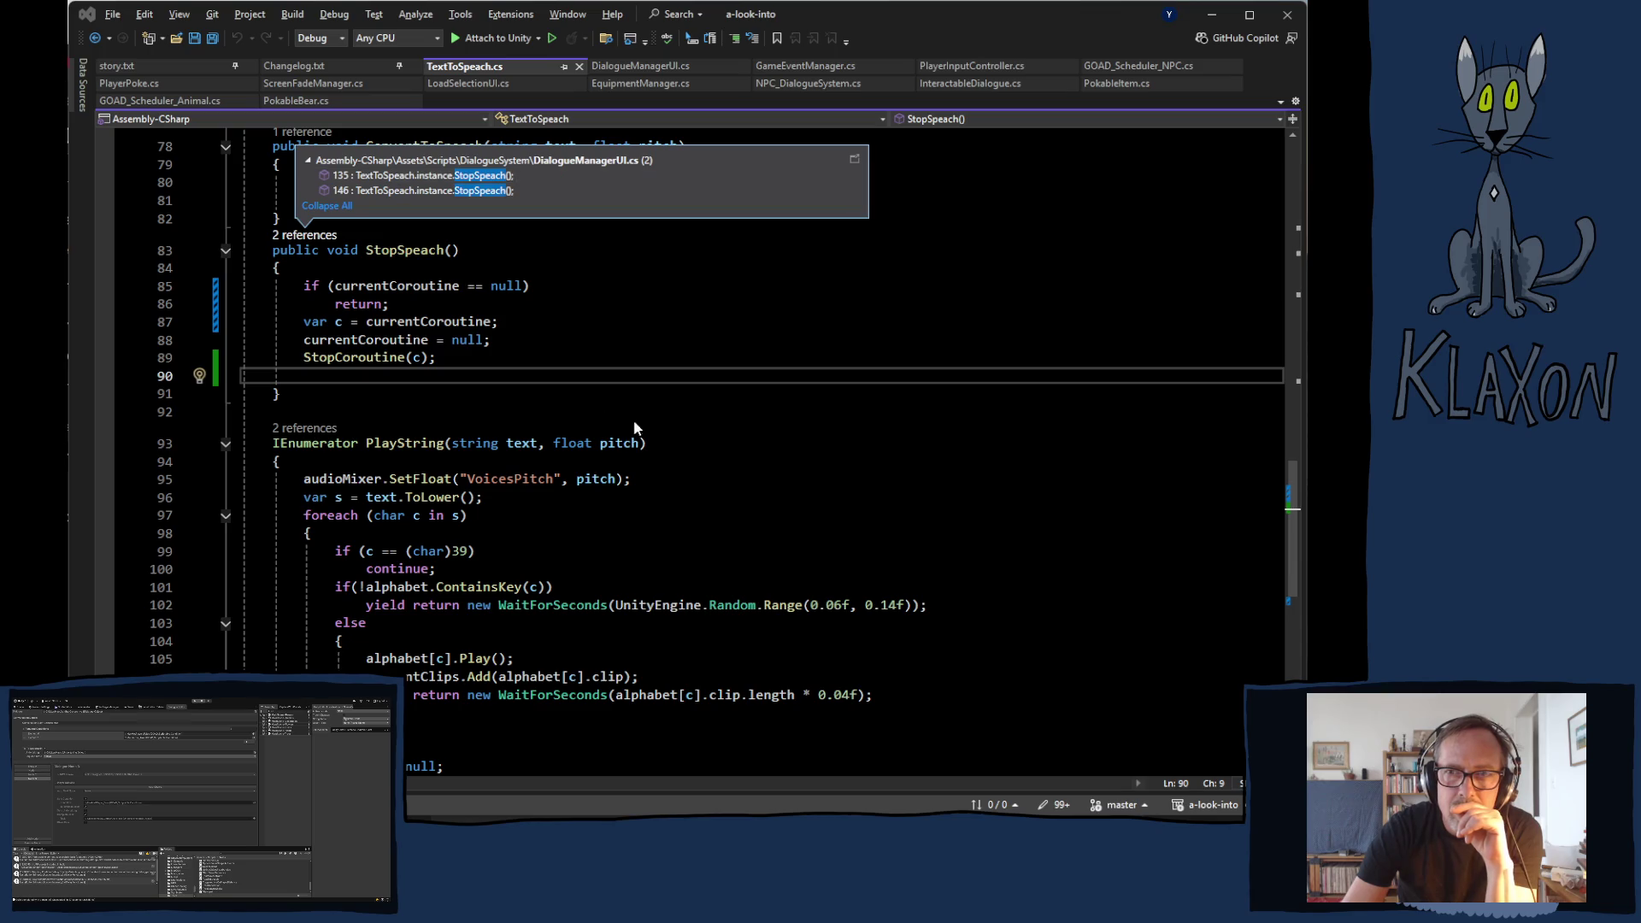
{"action": "left_click", "coordinate": [656, 381]}
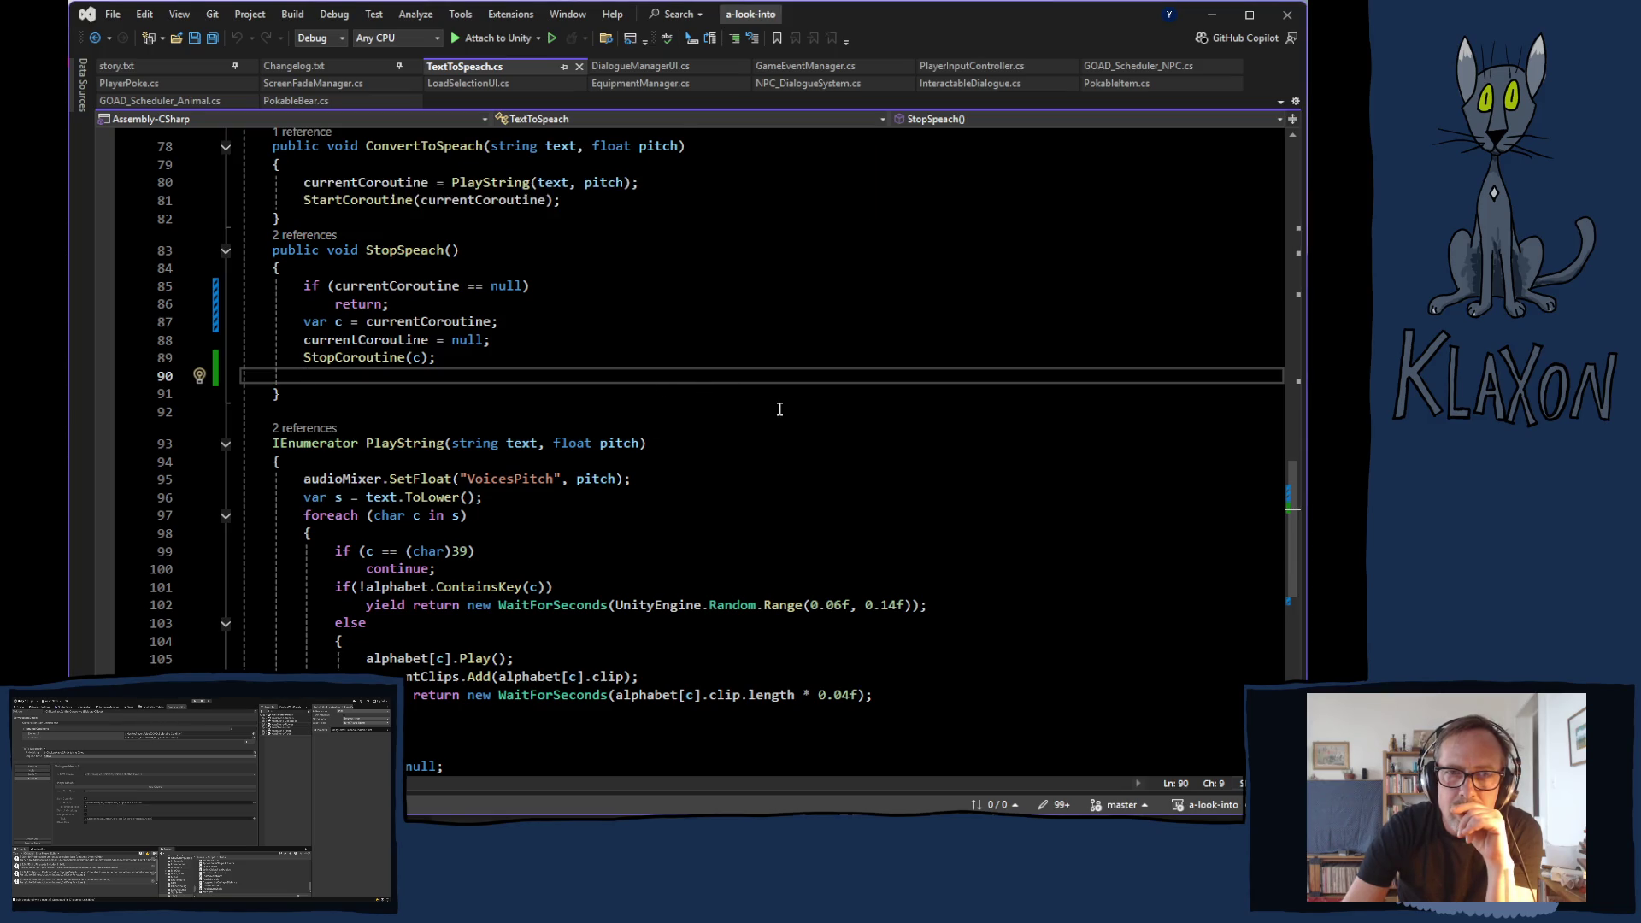
{"action": "scroll", "coordinate": [779, 410], "scroll_direction": "up", "scroll_amount": 2}
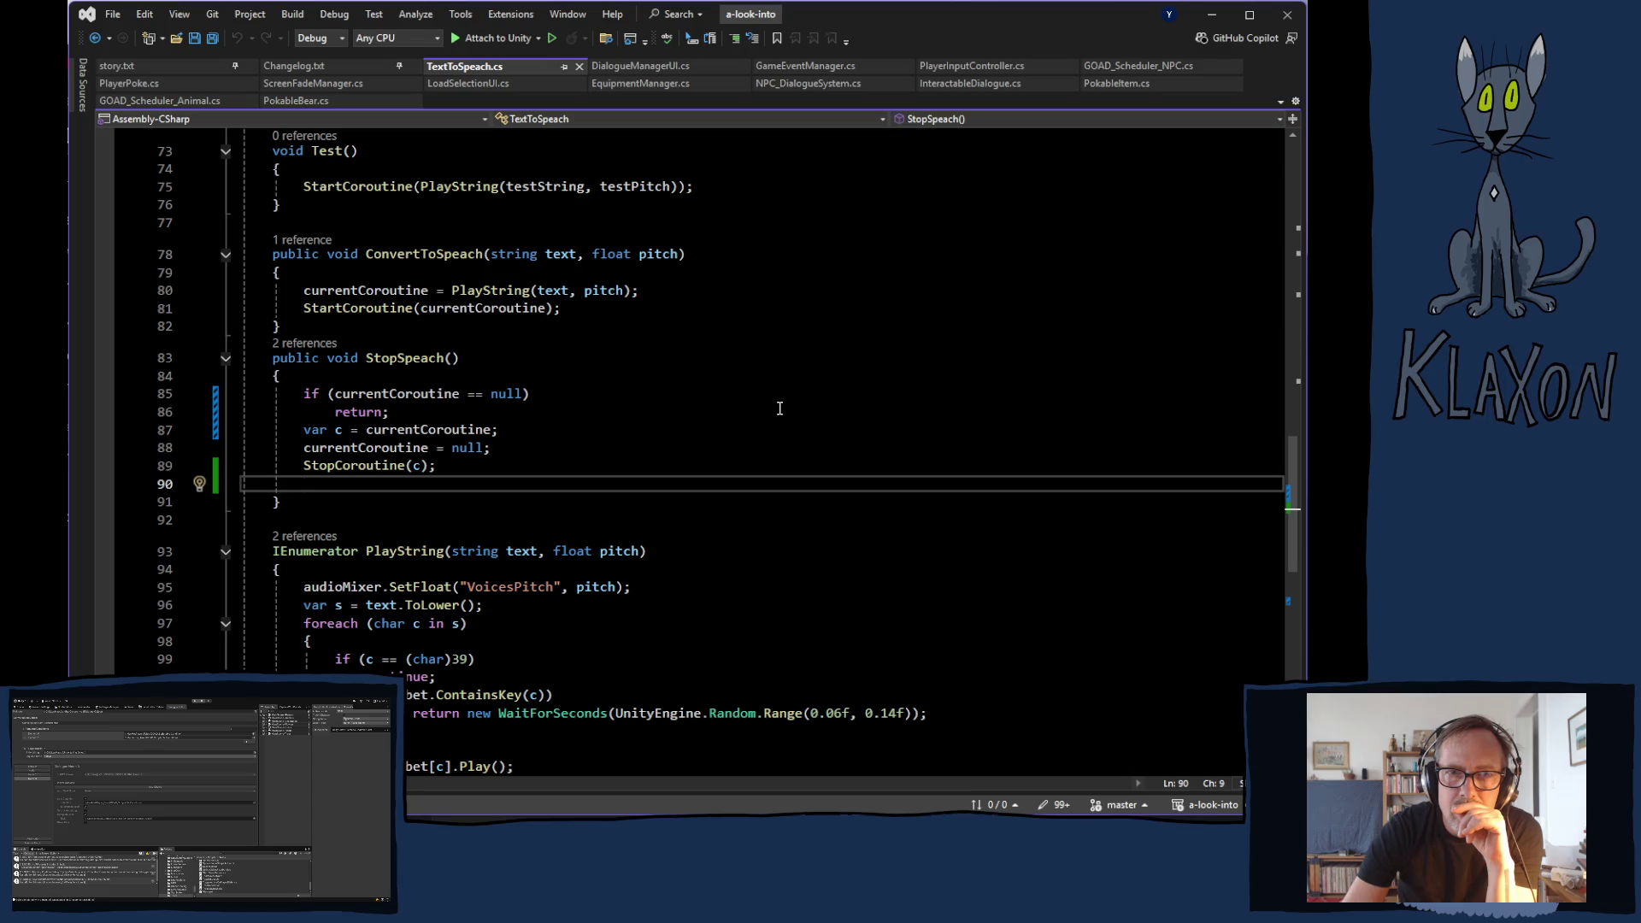
{"action": "scroll", "coordinate": [741, 402], "scroll_direction": "down", "scroll_amount": 7}
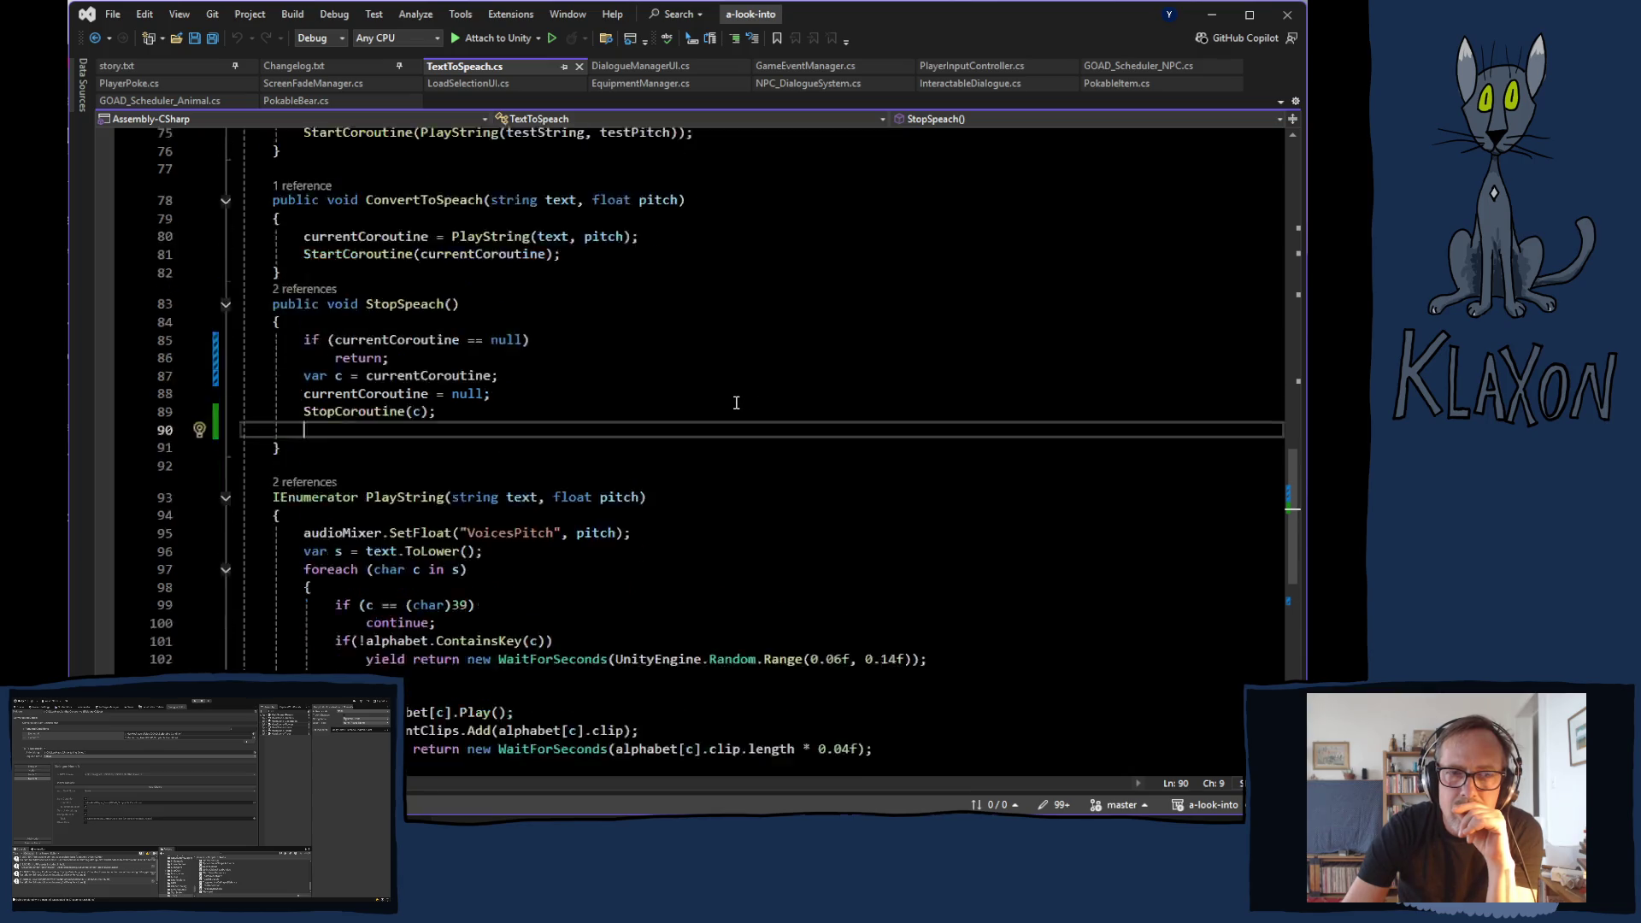
{"action": "scroll", "coordinate": [733, 403], "scroll_direction": "up", "scroll_amount": 5}
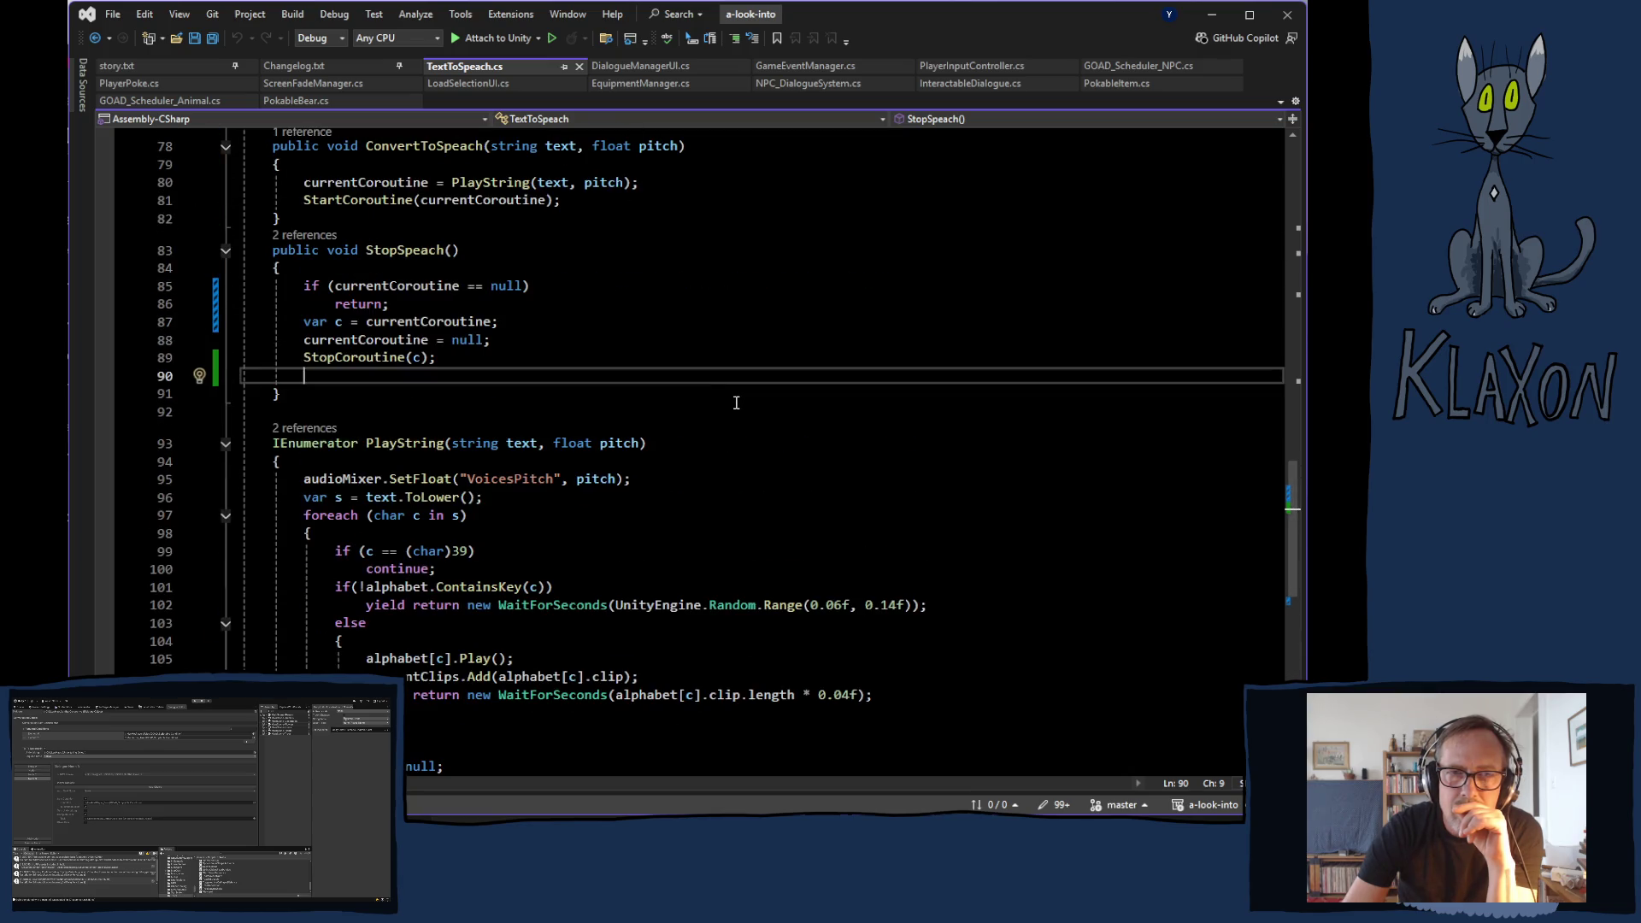
- Open the line 135 StopSpeach call in DialogueManagerUI.cs and review SetNextDialogue
{"action": "left_click", "coordinate": [298, 237]}
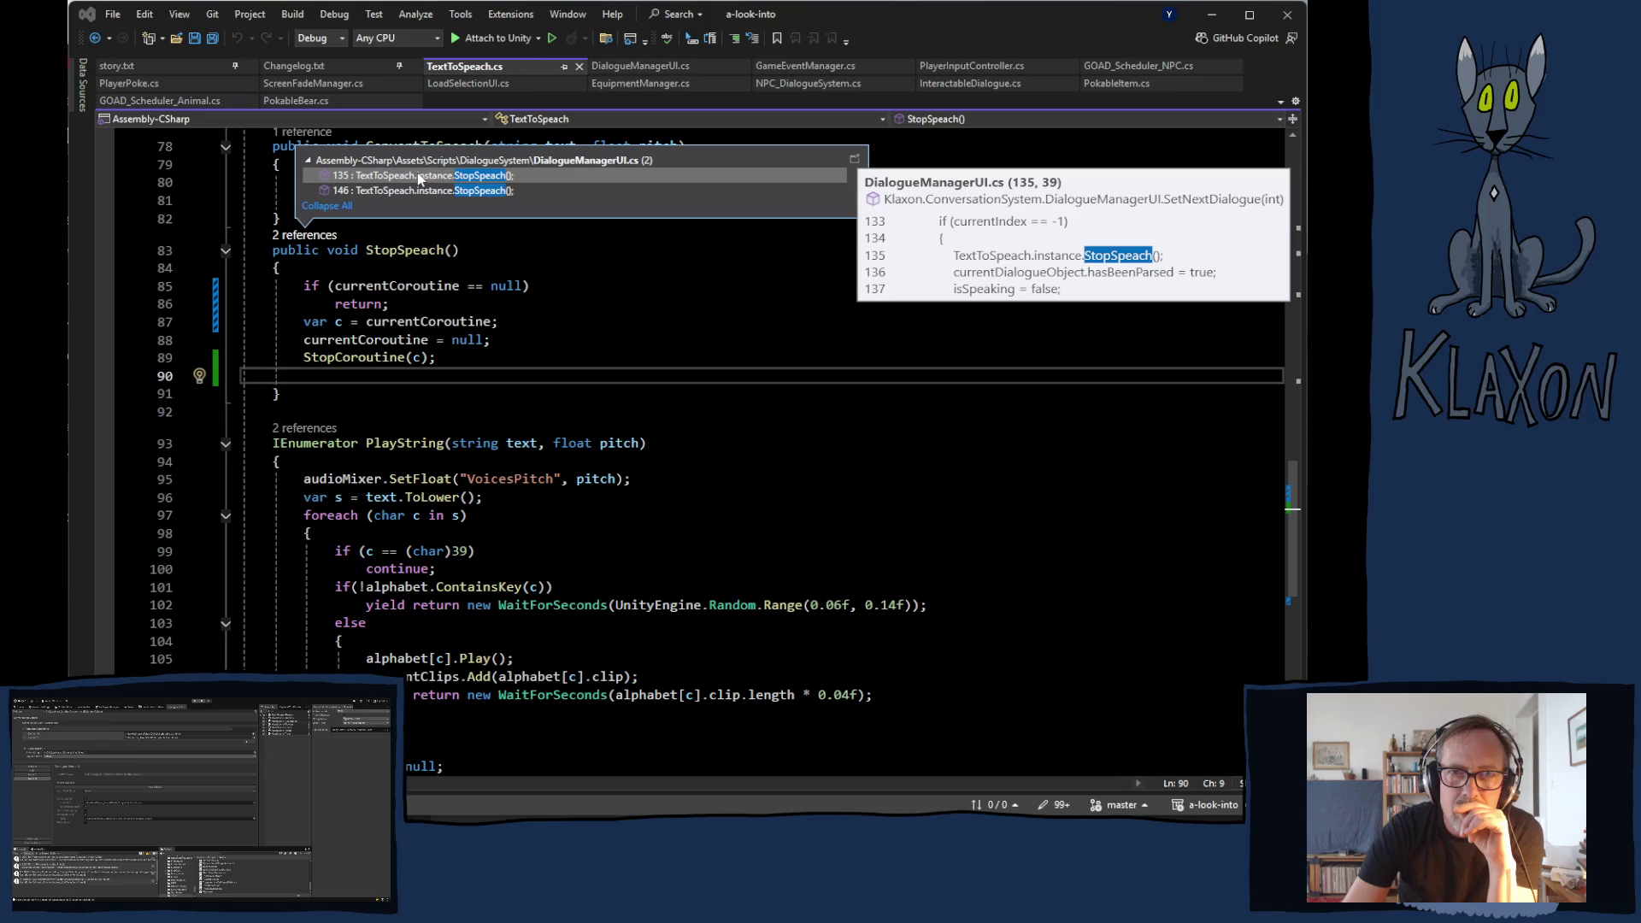
{"action": "key", "text": "Escape"}
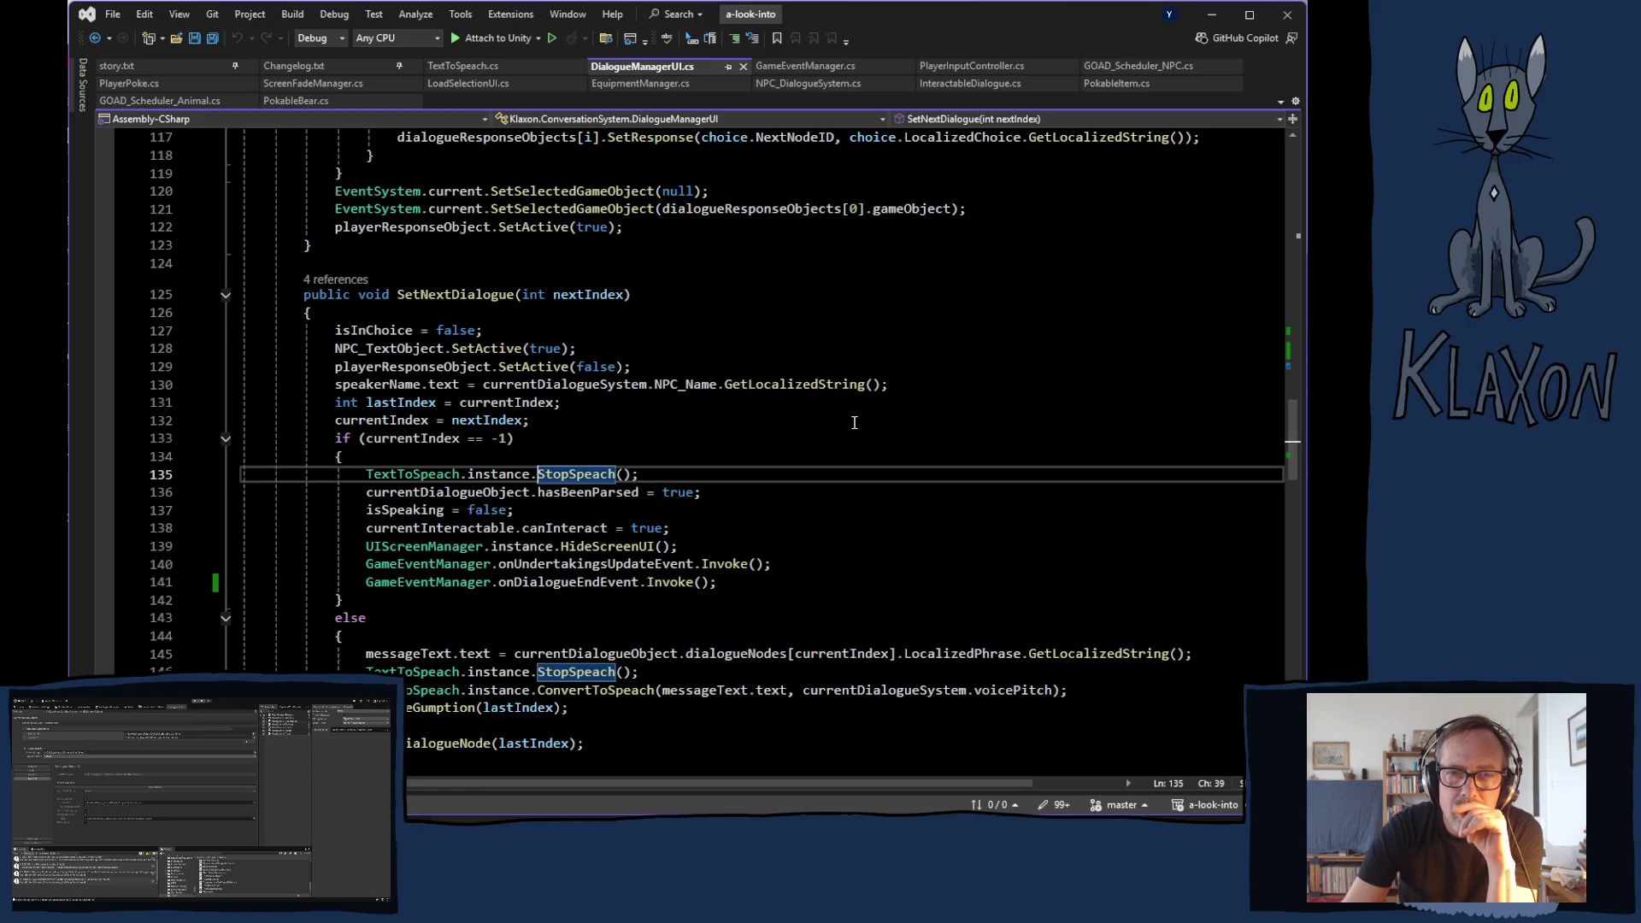
{"action": "scroll", "coordinate": [854, 422], "scroll_direction": "down", "scroll_amount": 2}
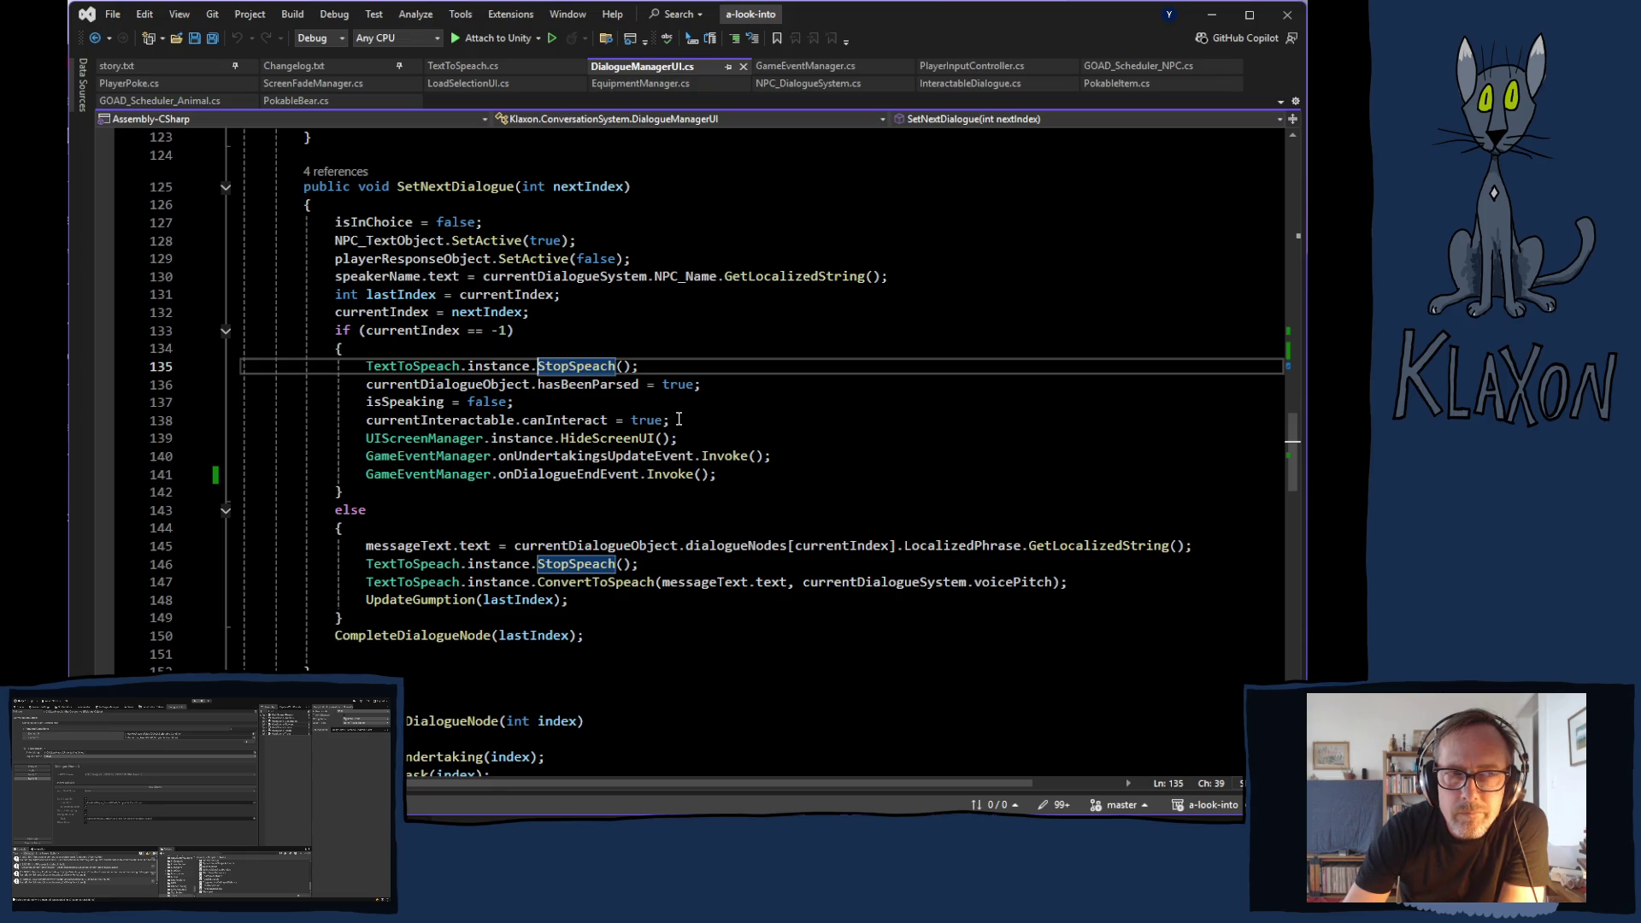
{"action": "scroll", "coordinate": [679, 418], "scroll_direction": "down", "scroll_amount": 3}
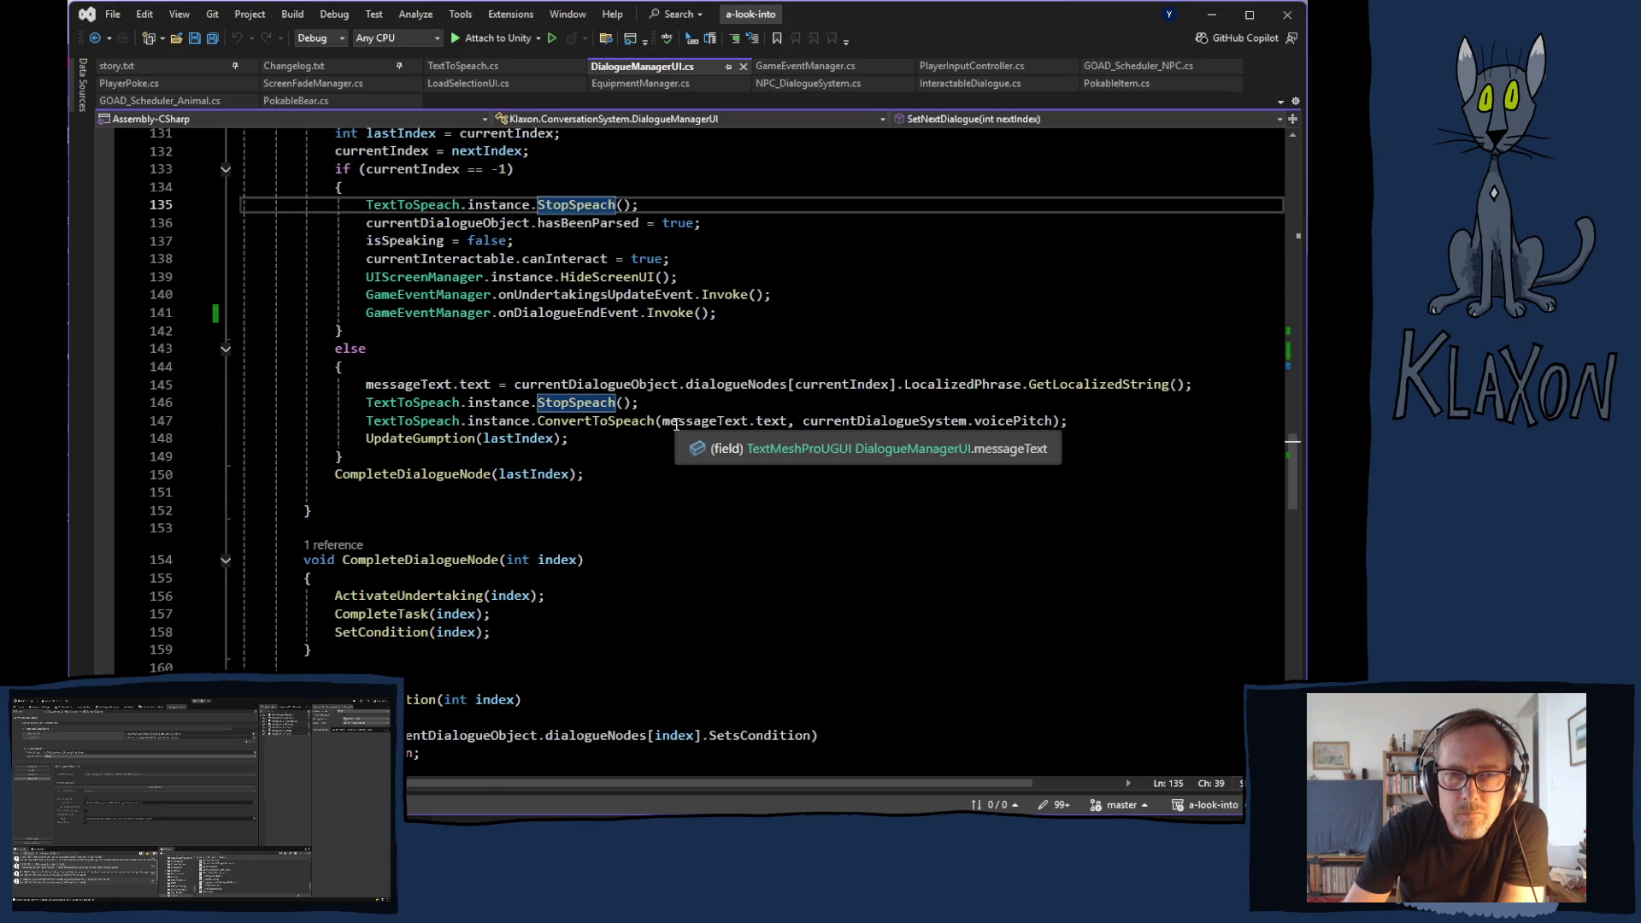
{"action": "scroll", "coordinate": [518, 376], "scroll_direction": "up", "scroll_amount": 3}
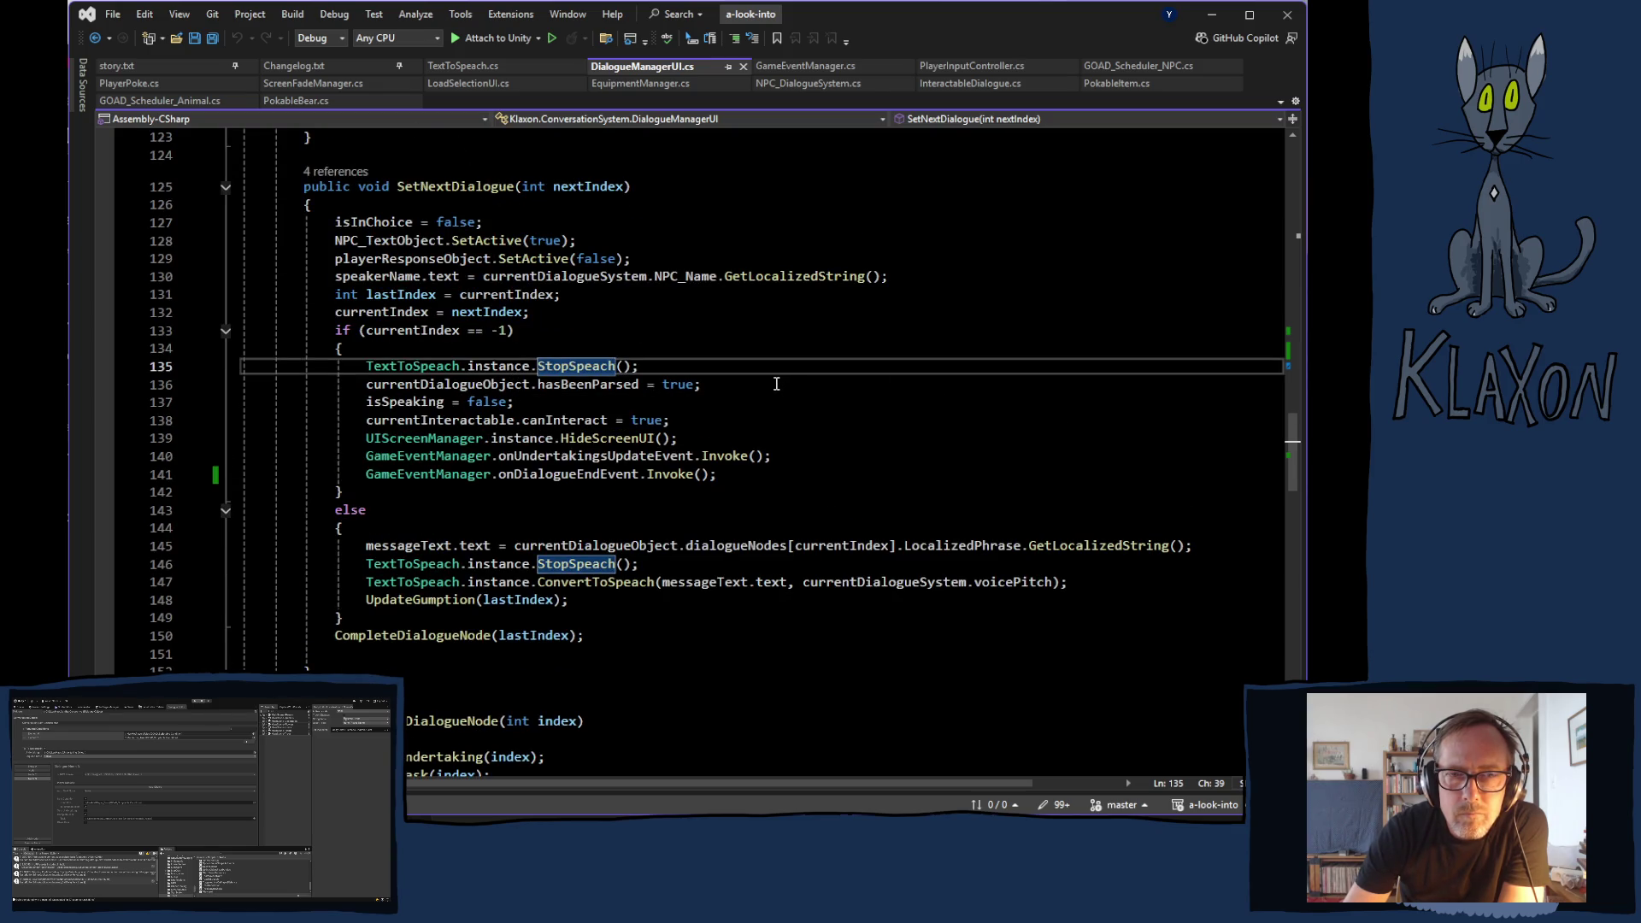
{"action": "scroll", "coordinate": [775, 384], "scroll_direction": "up", "scroll_amount": 3}
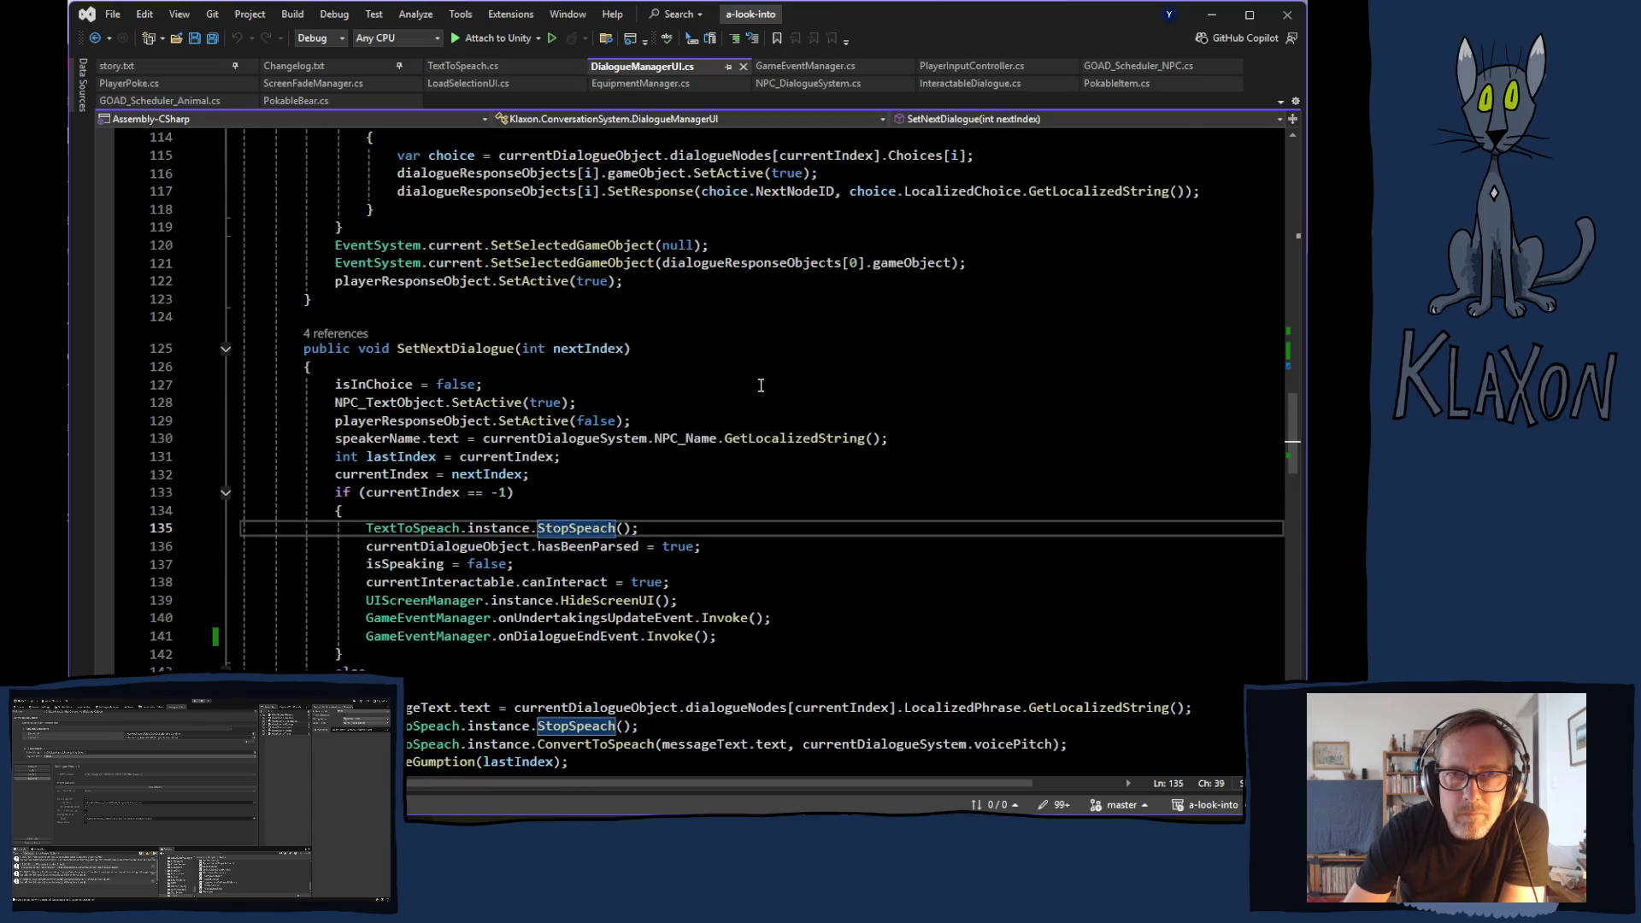
{"action": "scroll", "coordinate": [713, 388], "scroll_direction": "up", "scroll_amount": 1}
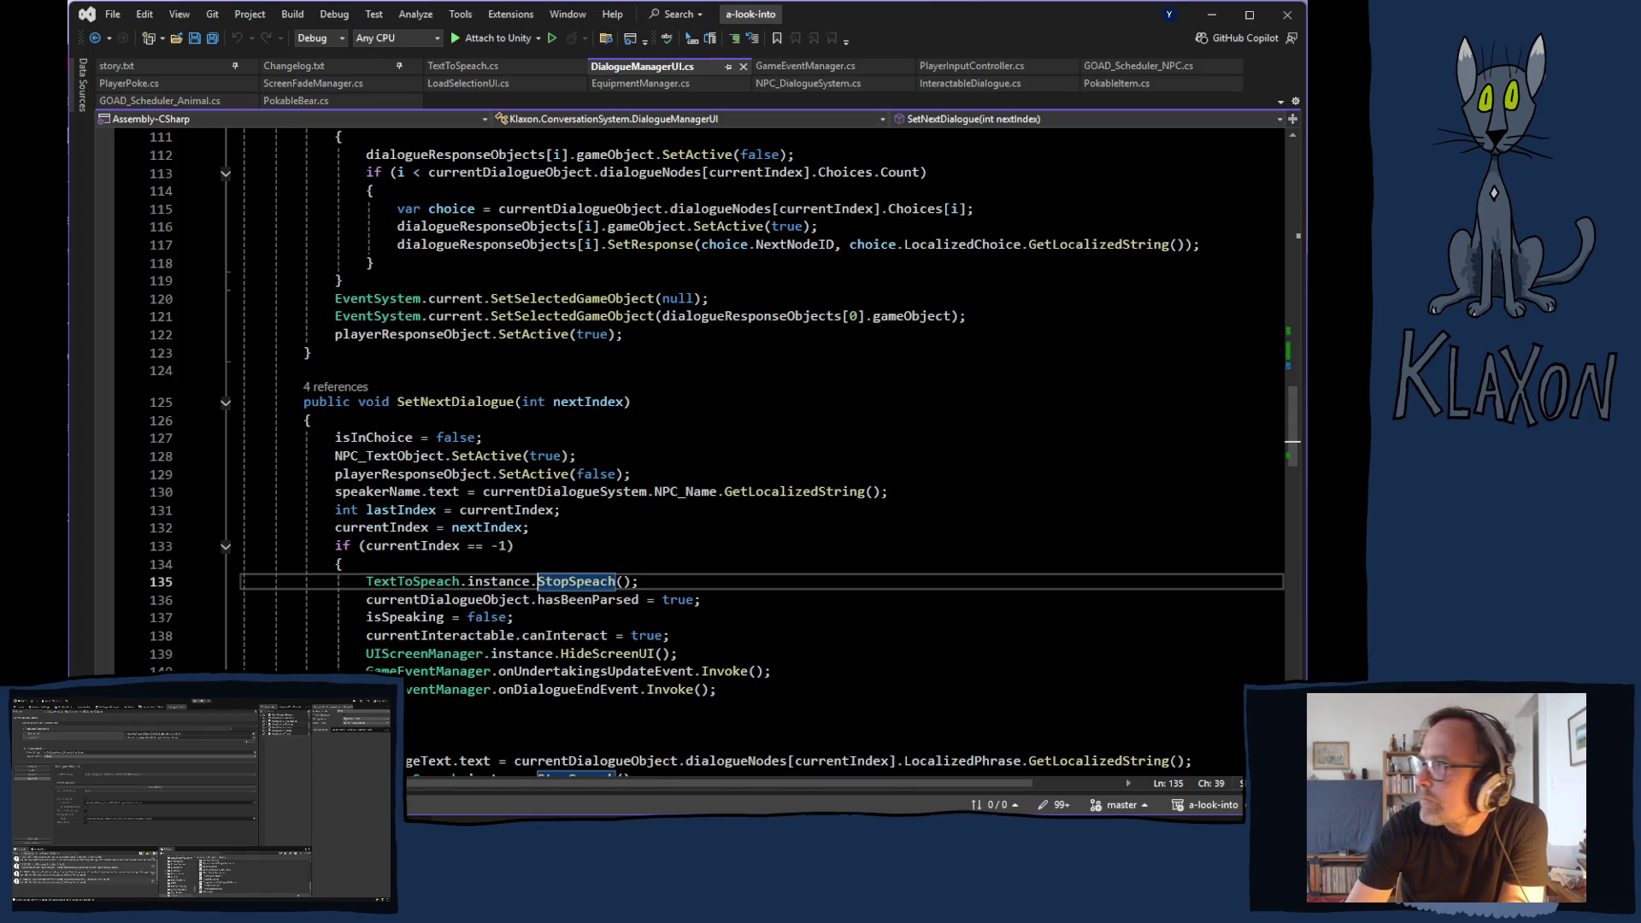
- Switch back to the Unity editor and close the Build Profiles window
{"action": "key", "text": "alt+Tab"}
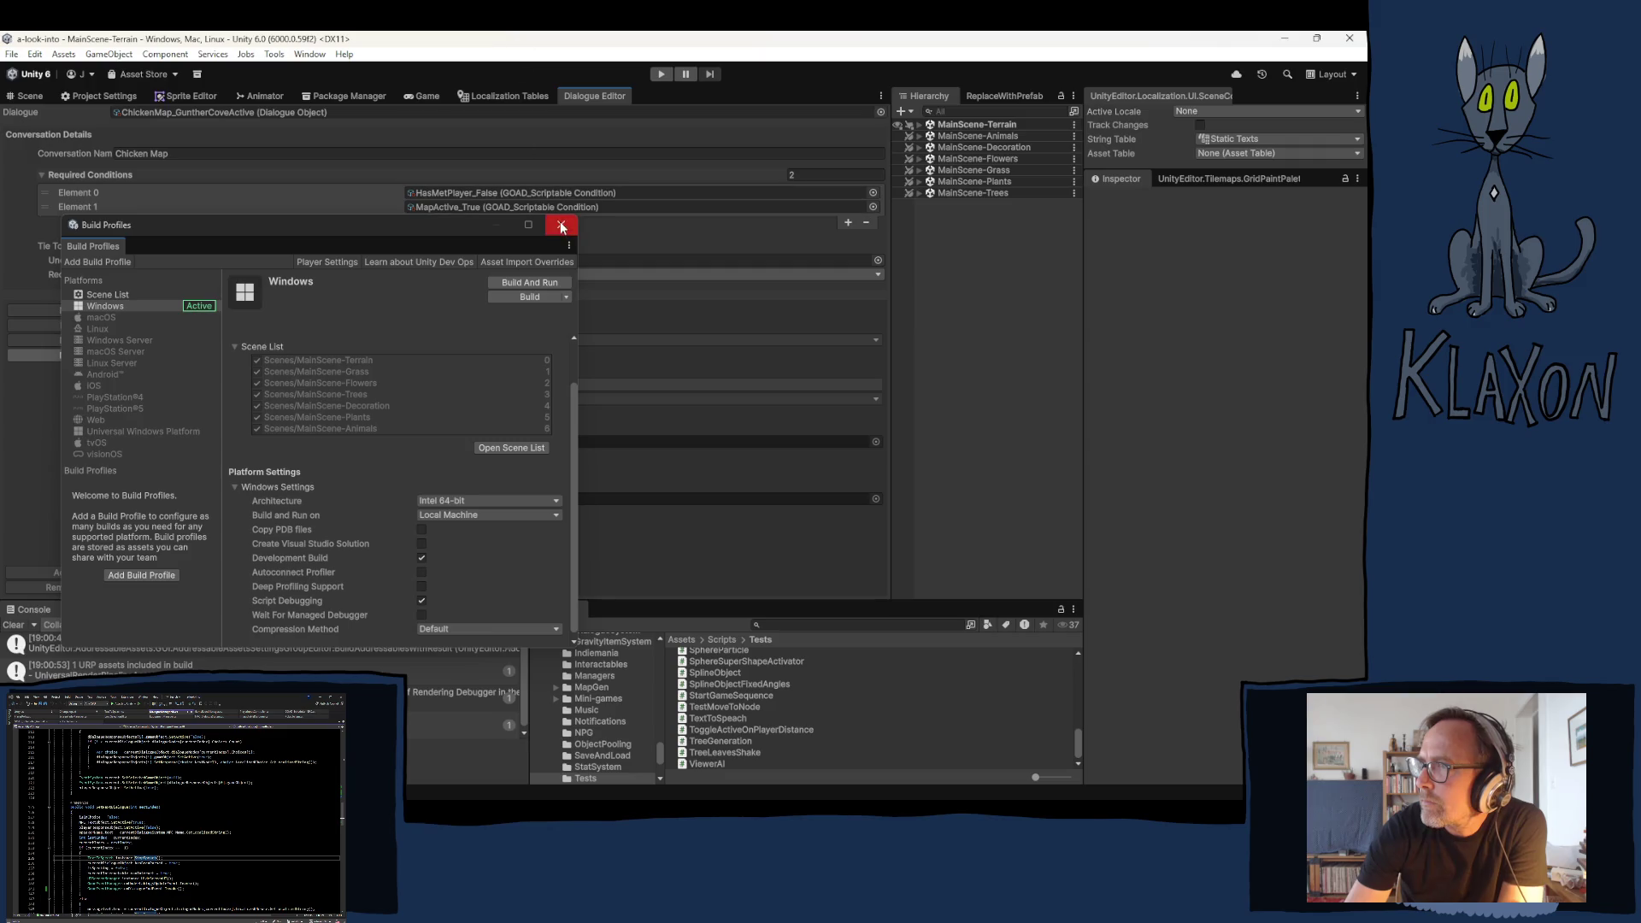
{"action": "left_click", "coordinate": [561, 225]}
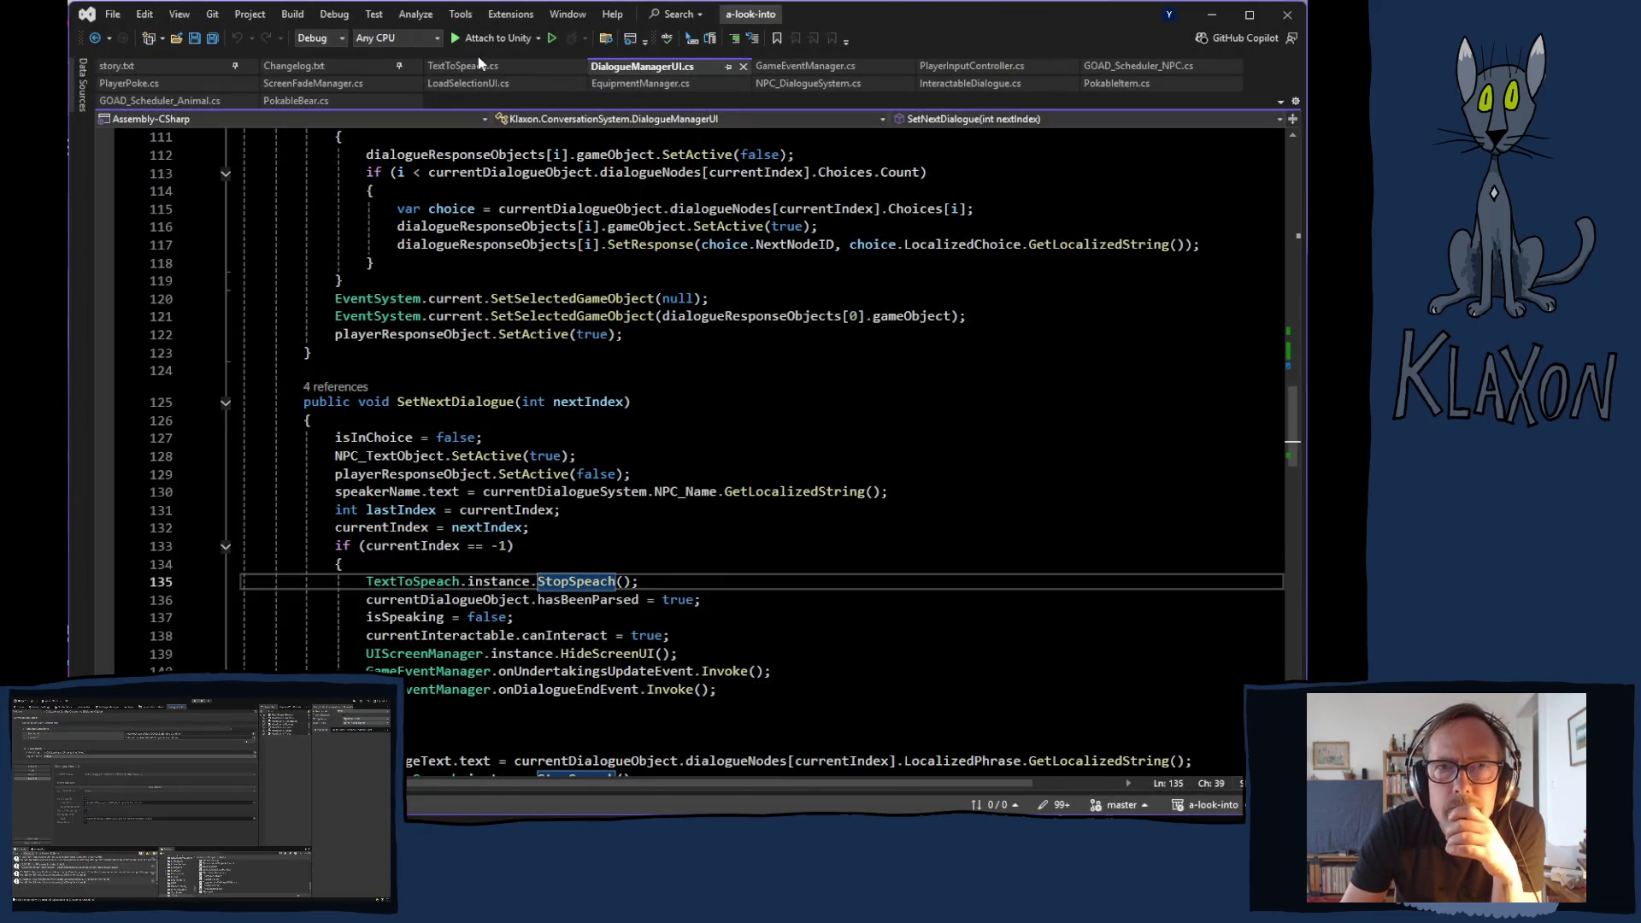
- Return to TextToSpeach.cs, check StopSpeach's StopCoroutine(c) line 89, then scroll up to the field declarations
{"action": "left_click", "coordinate": [481, 65]}
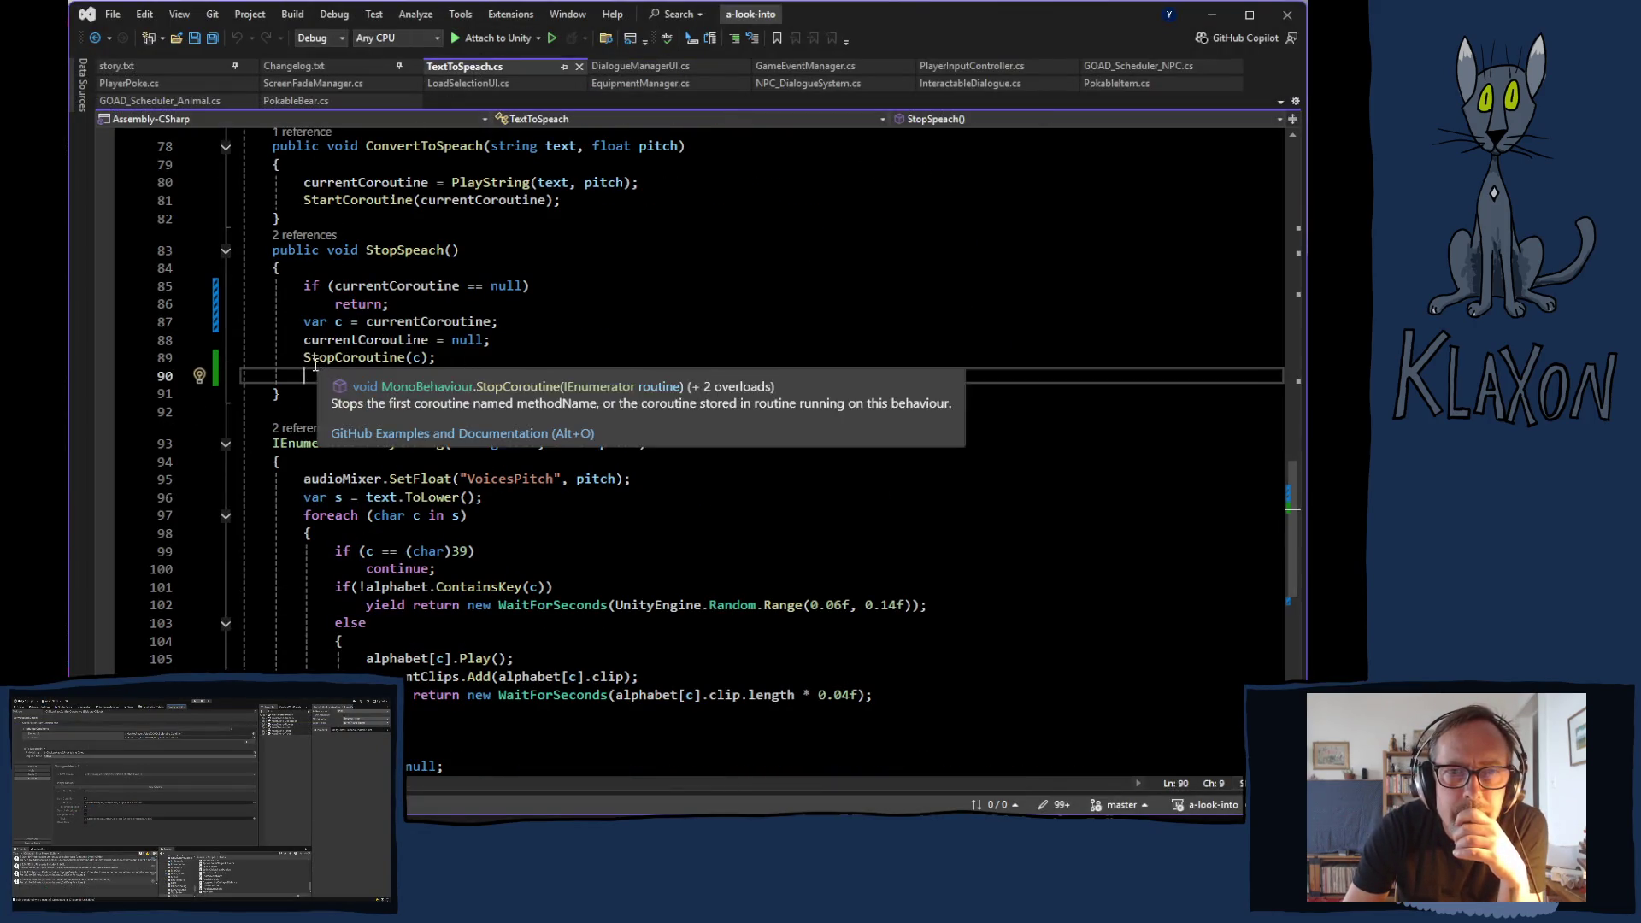
{"action": "left_click", "coordinate": [162, 359]}
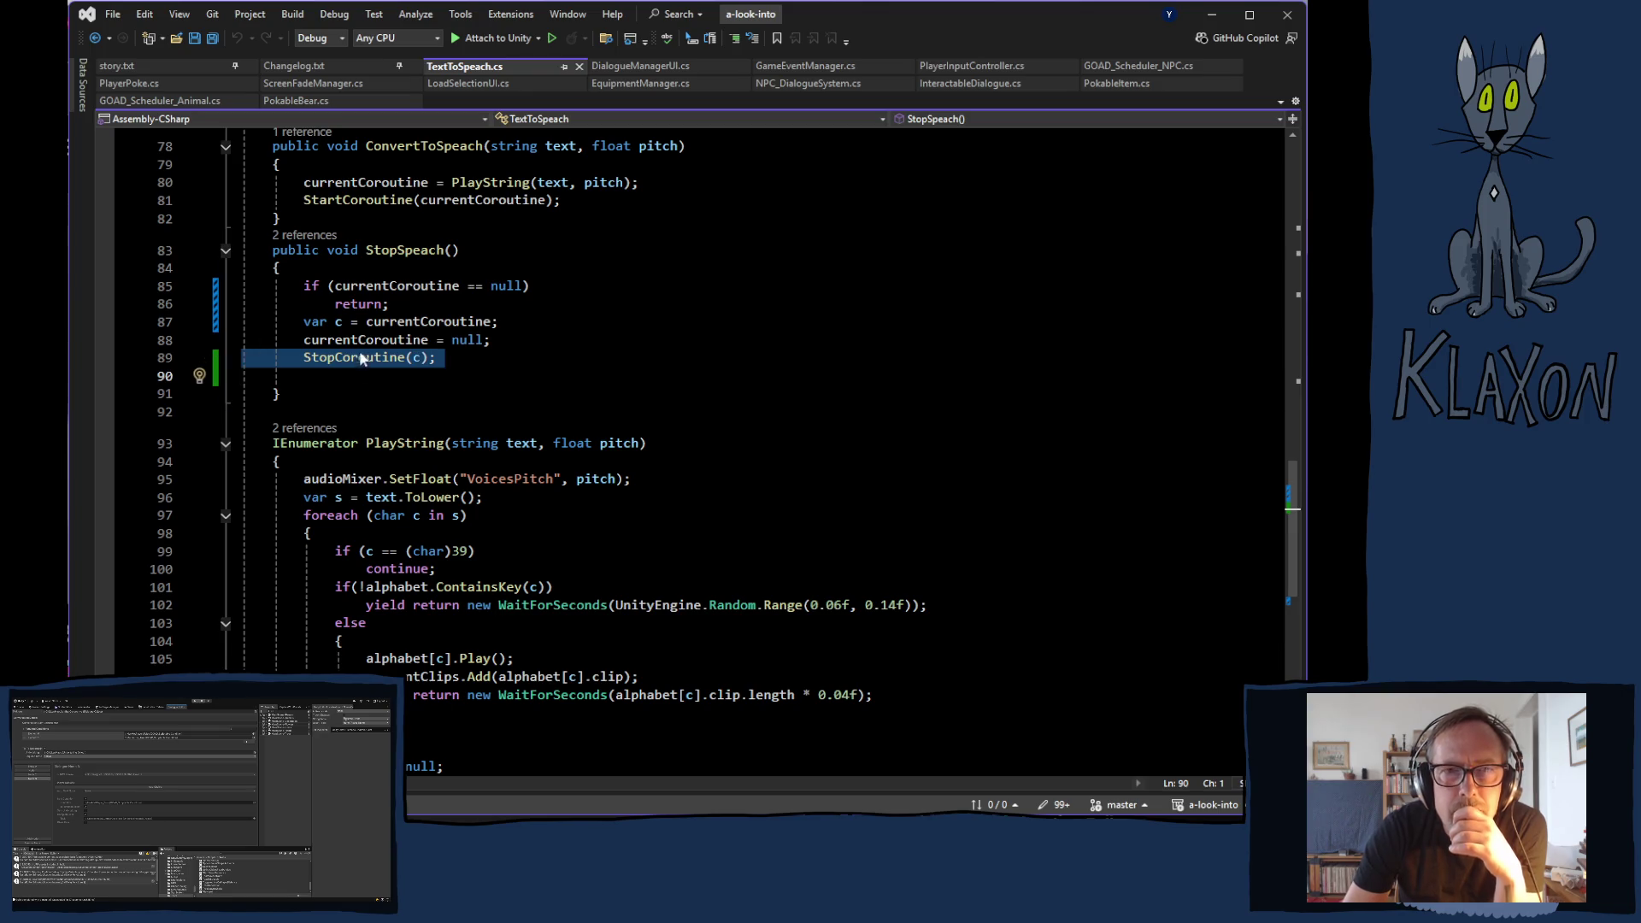
{"action": "scroll", "coordinate": [411, 408], "scroll_direction": "up", "scroll_amount": 20}
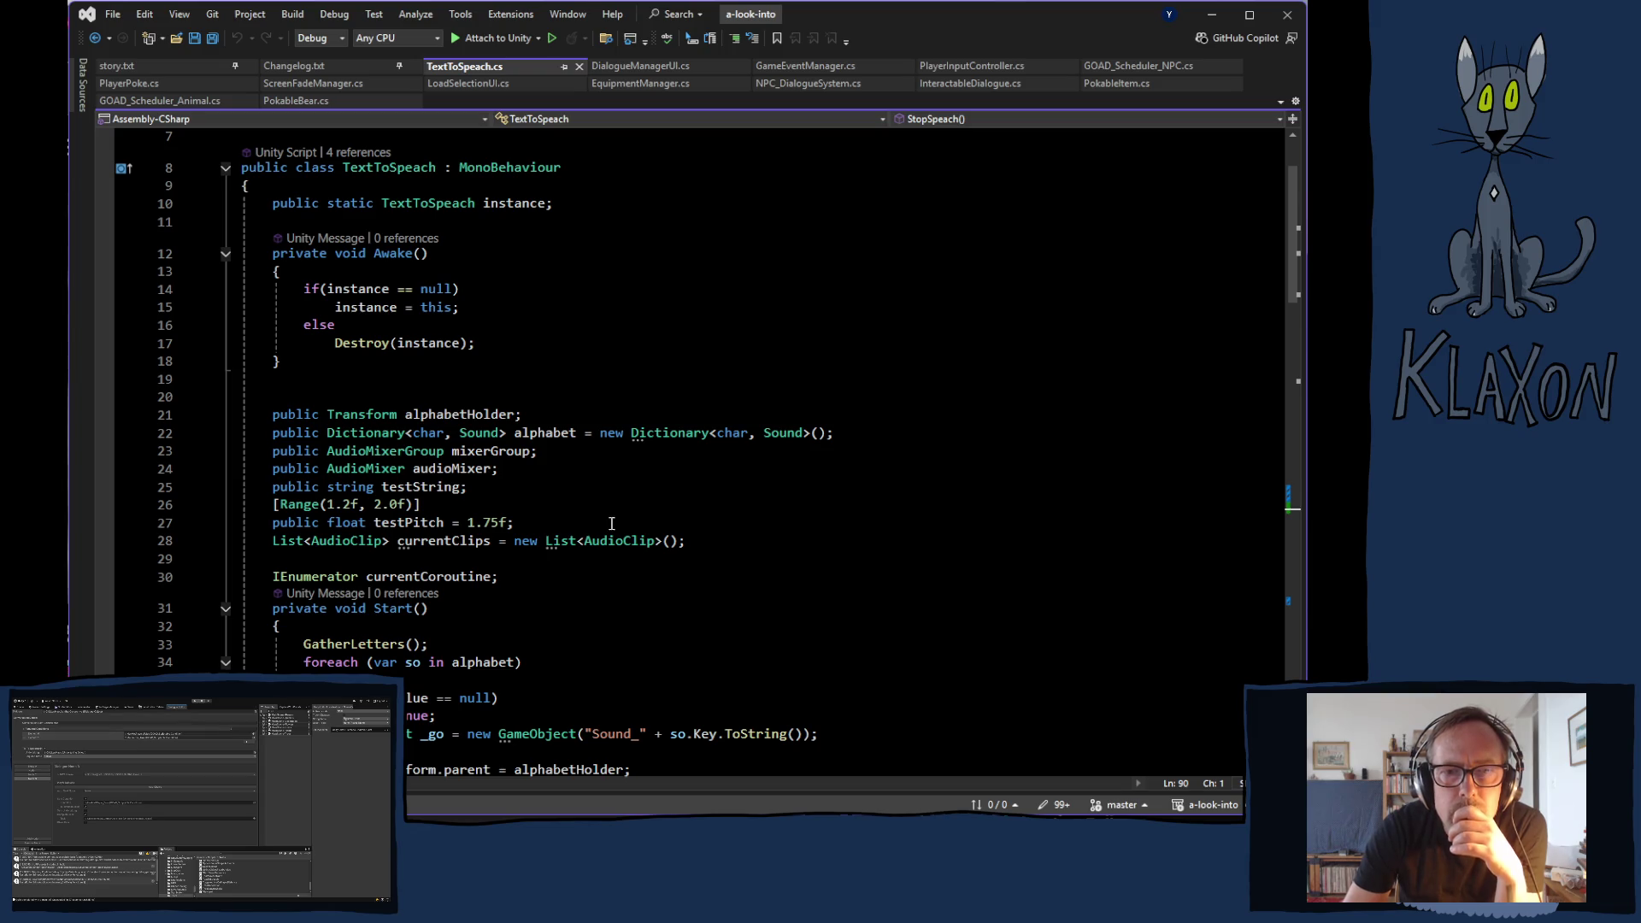
- Copy IEnumerator from the currentCoroutine field, paste it over 'var' in StopSpeach, and save TextToSpeach.cs
{"action": "left_click", "coordinate": [303, 577]}
{"action": "double_click", "coordinate": [304, 577]}
{"action": "key", "text": "ctrl+c"}
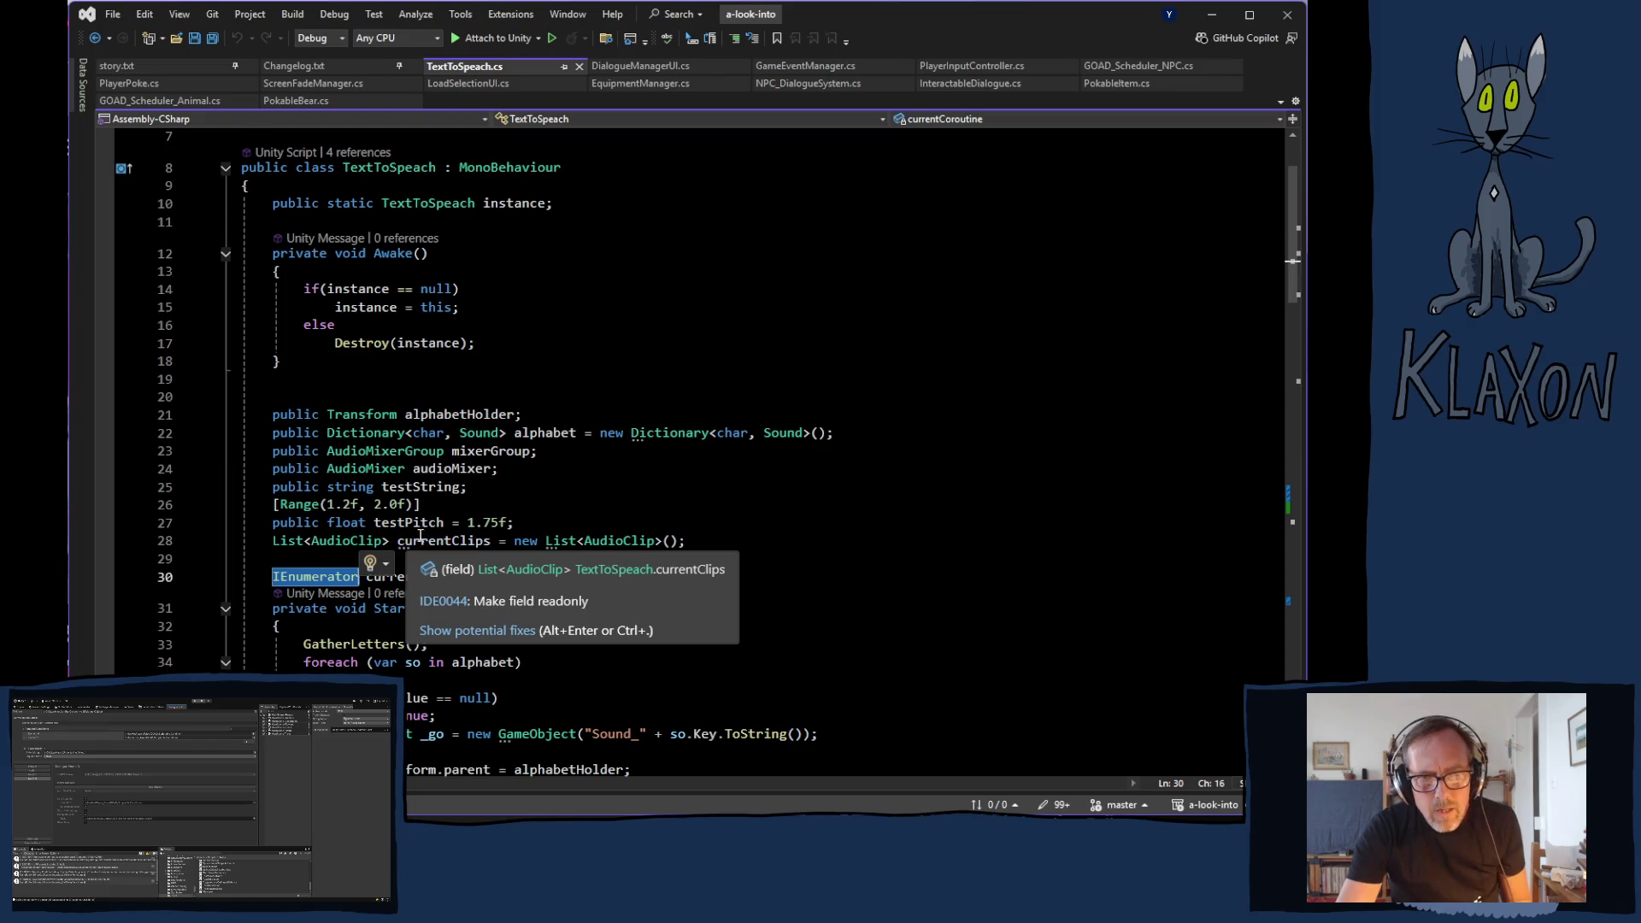
{"action": "scroll", "coordinate": [427, 555], "scroll_direction": "down", "scroll_amount": 20}
{"action": "double_click", "coordinate": [316, 483]}
{"action": "key", "text": "ctrl+v"}
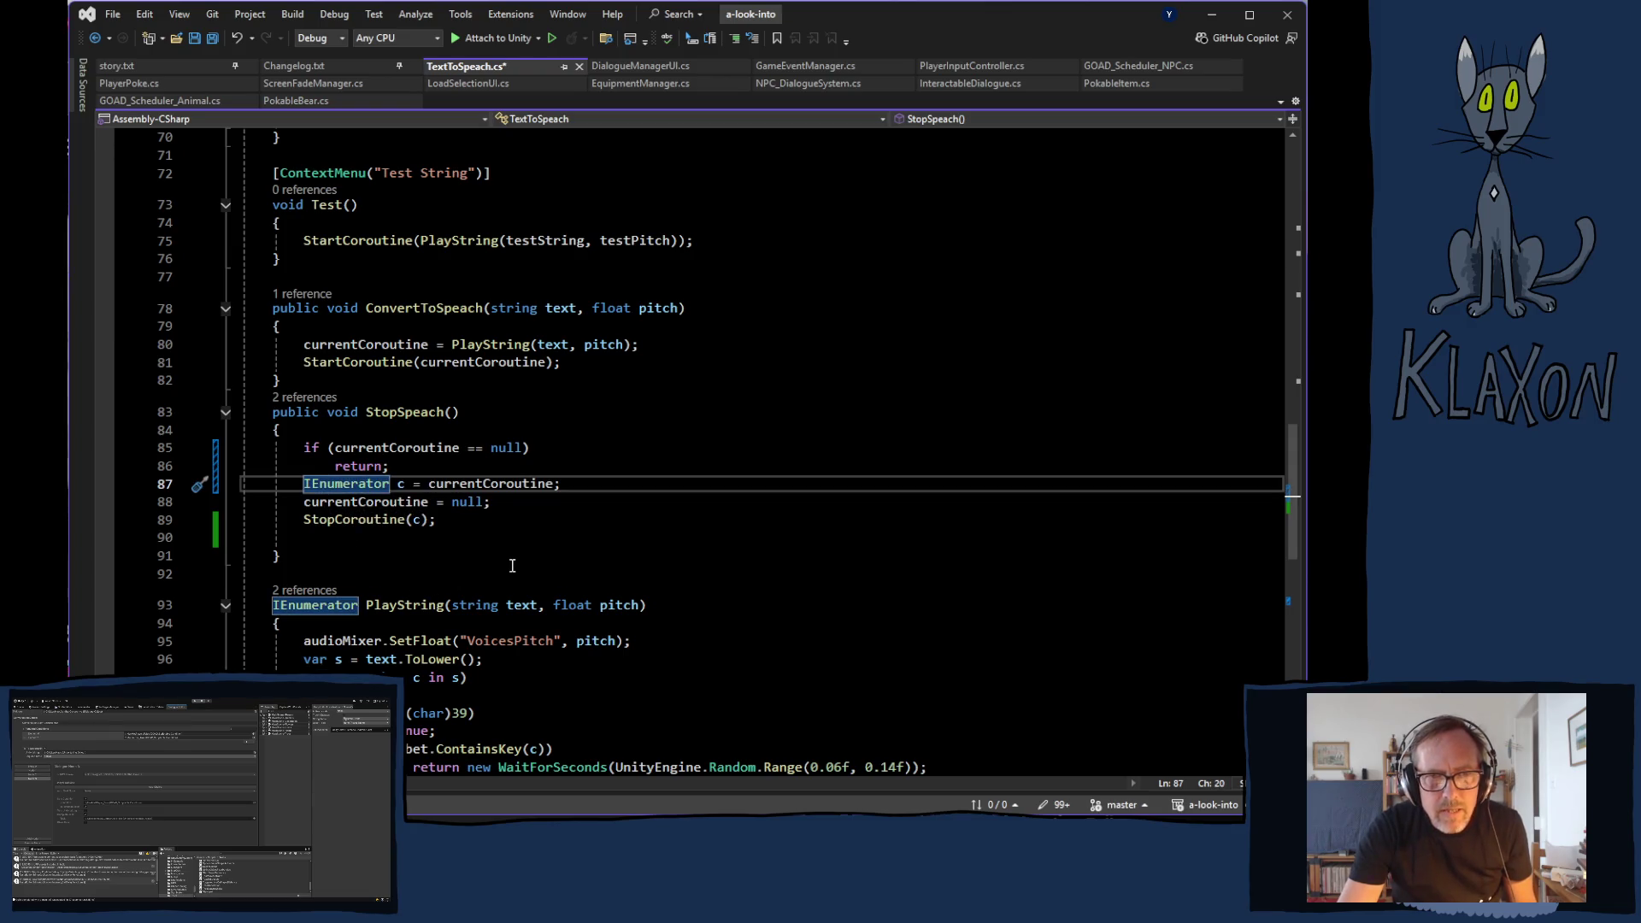
{"action": "key", "text": "ctrl+s"}
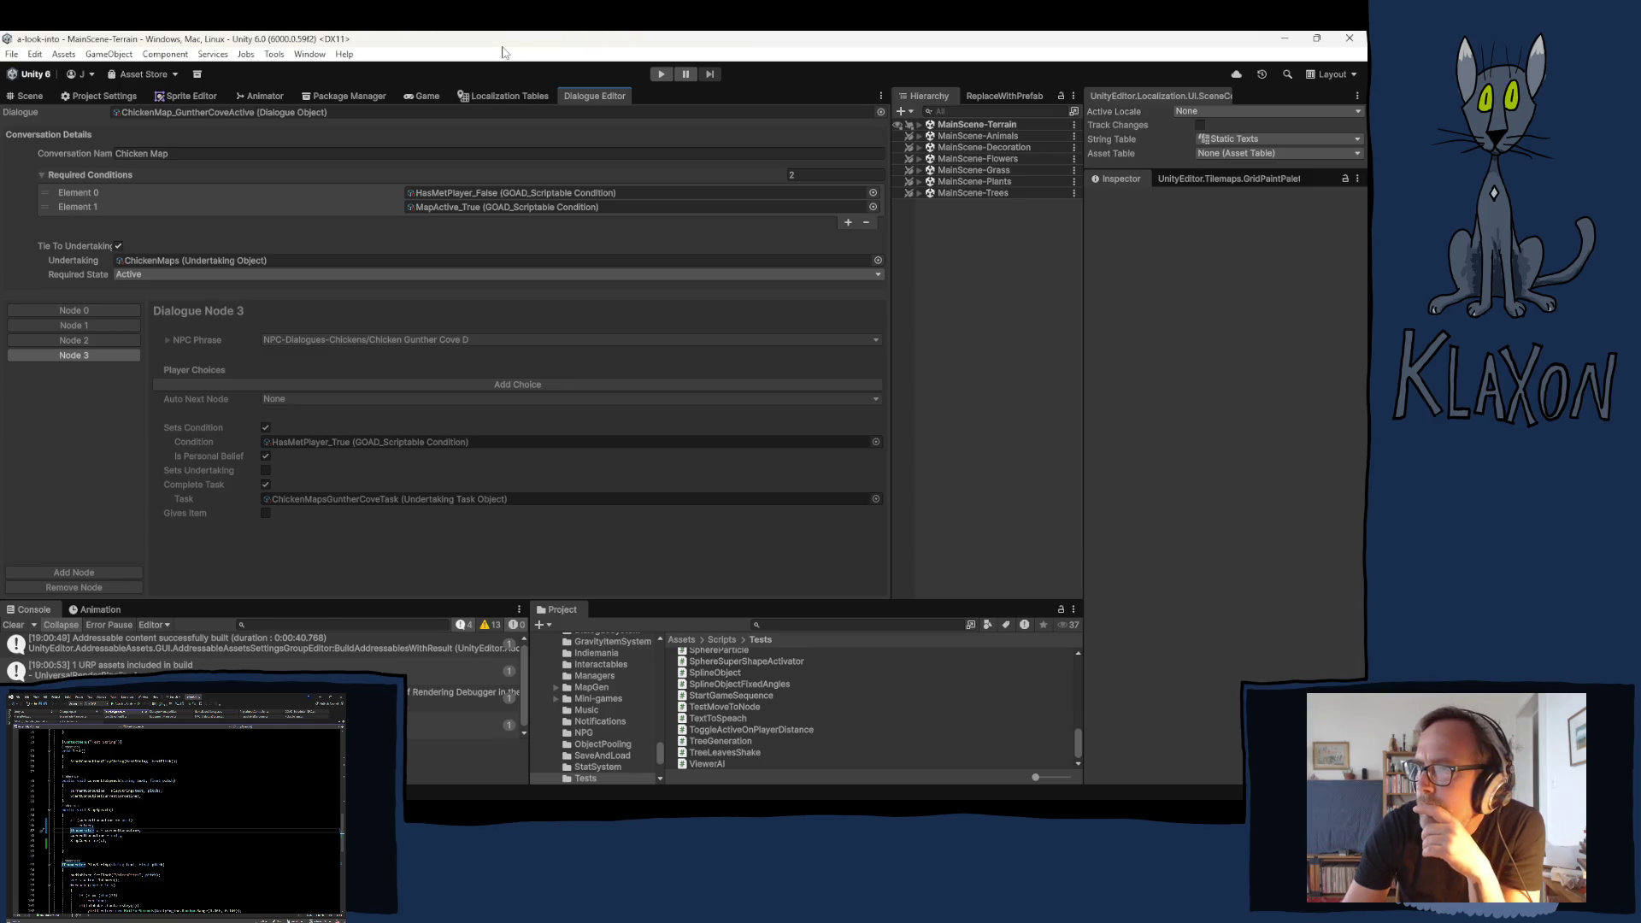
- From File > Build Profiles, start a Windows build to bring up its folder picker on Builds
{"action": "left_click", "coordinate": [12, 54]}
{"action": "left_click", "coordinate": [49, 231]}
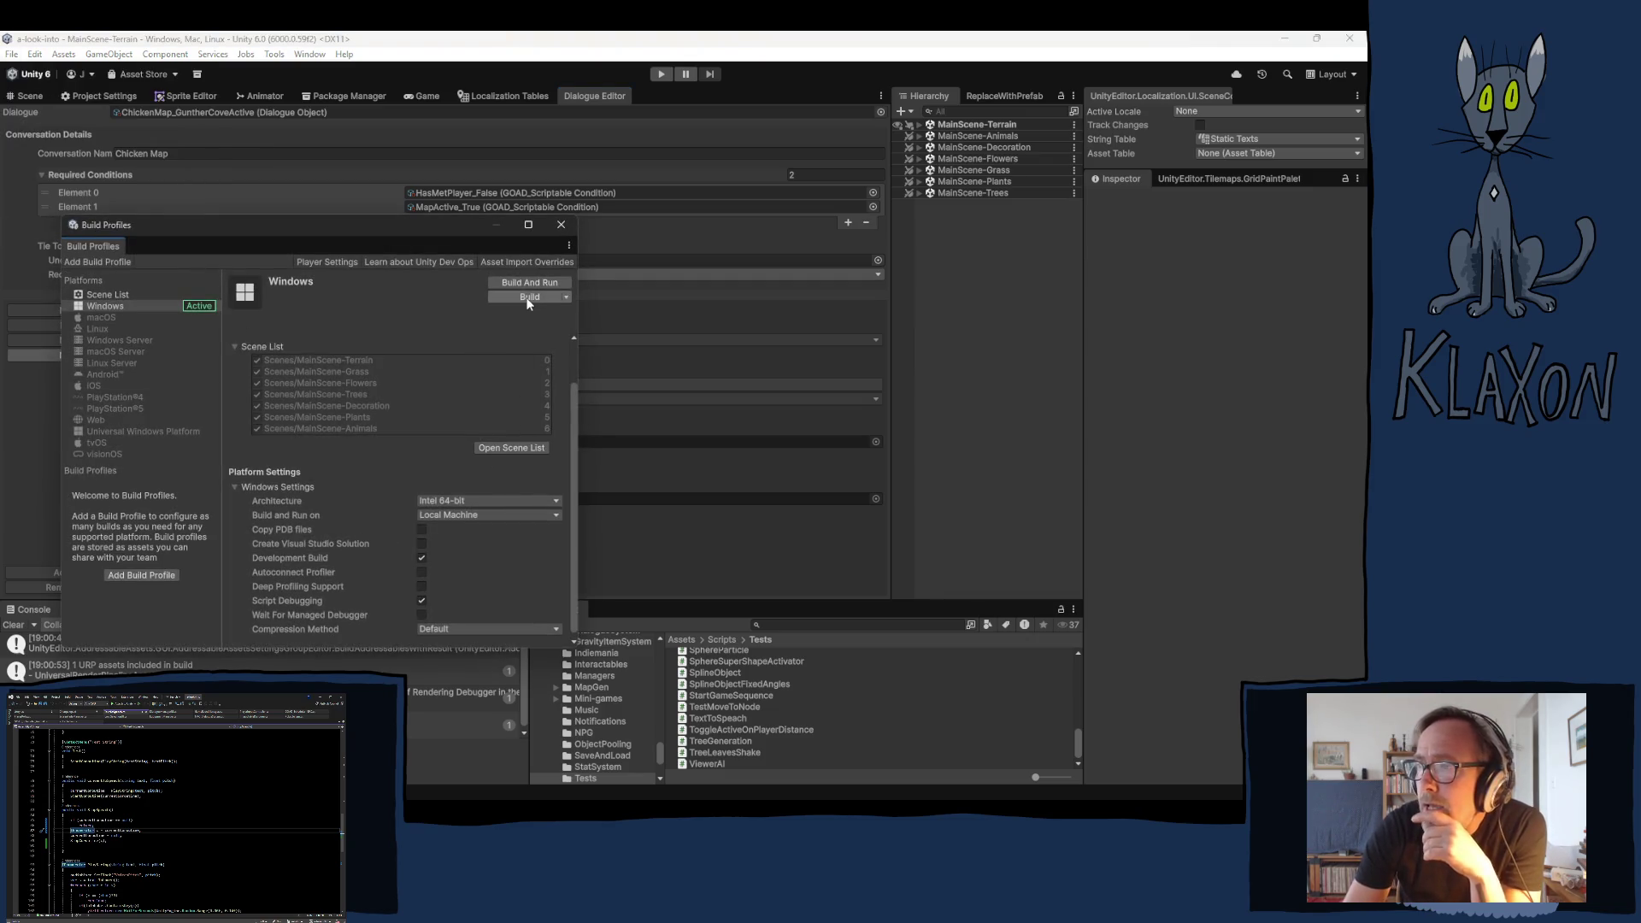
{"action": "left_click", "coordinate": [527, 298]}
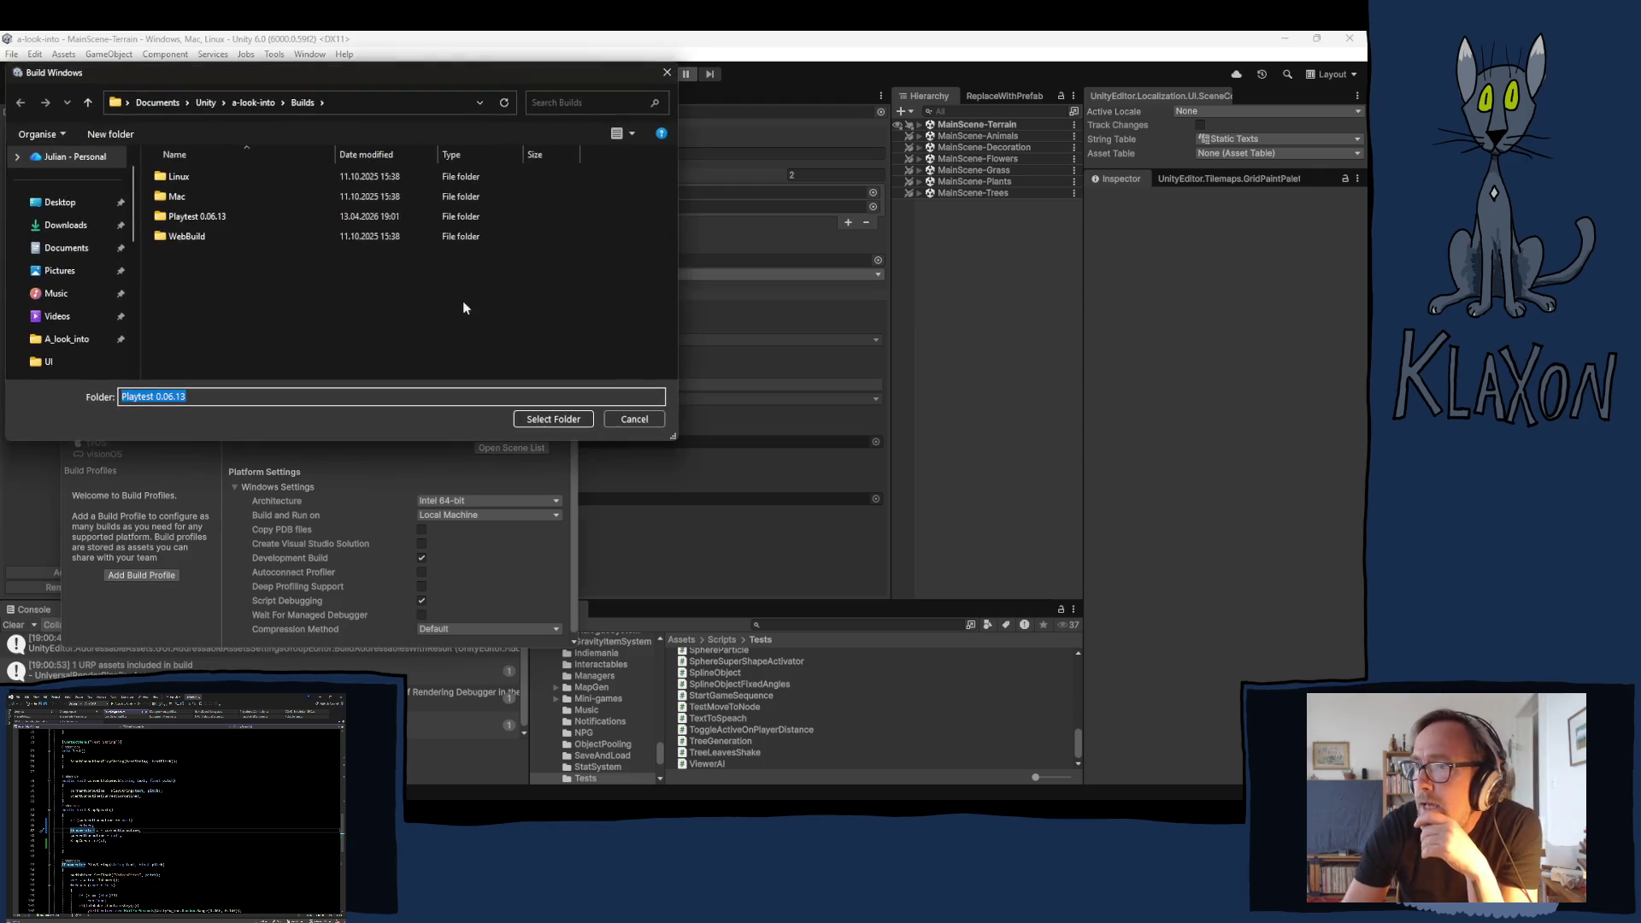
- Choose the Playtest 0.06.13 folder and build the Windows player into it
{"action": "left_click", "coordinate": [201, 218]}
{"action": "left_click", "coordinate": [523, 419]}
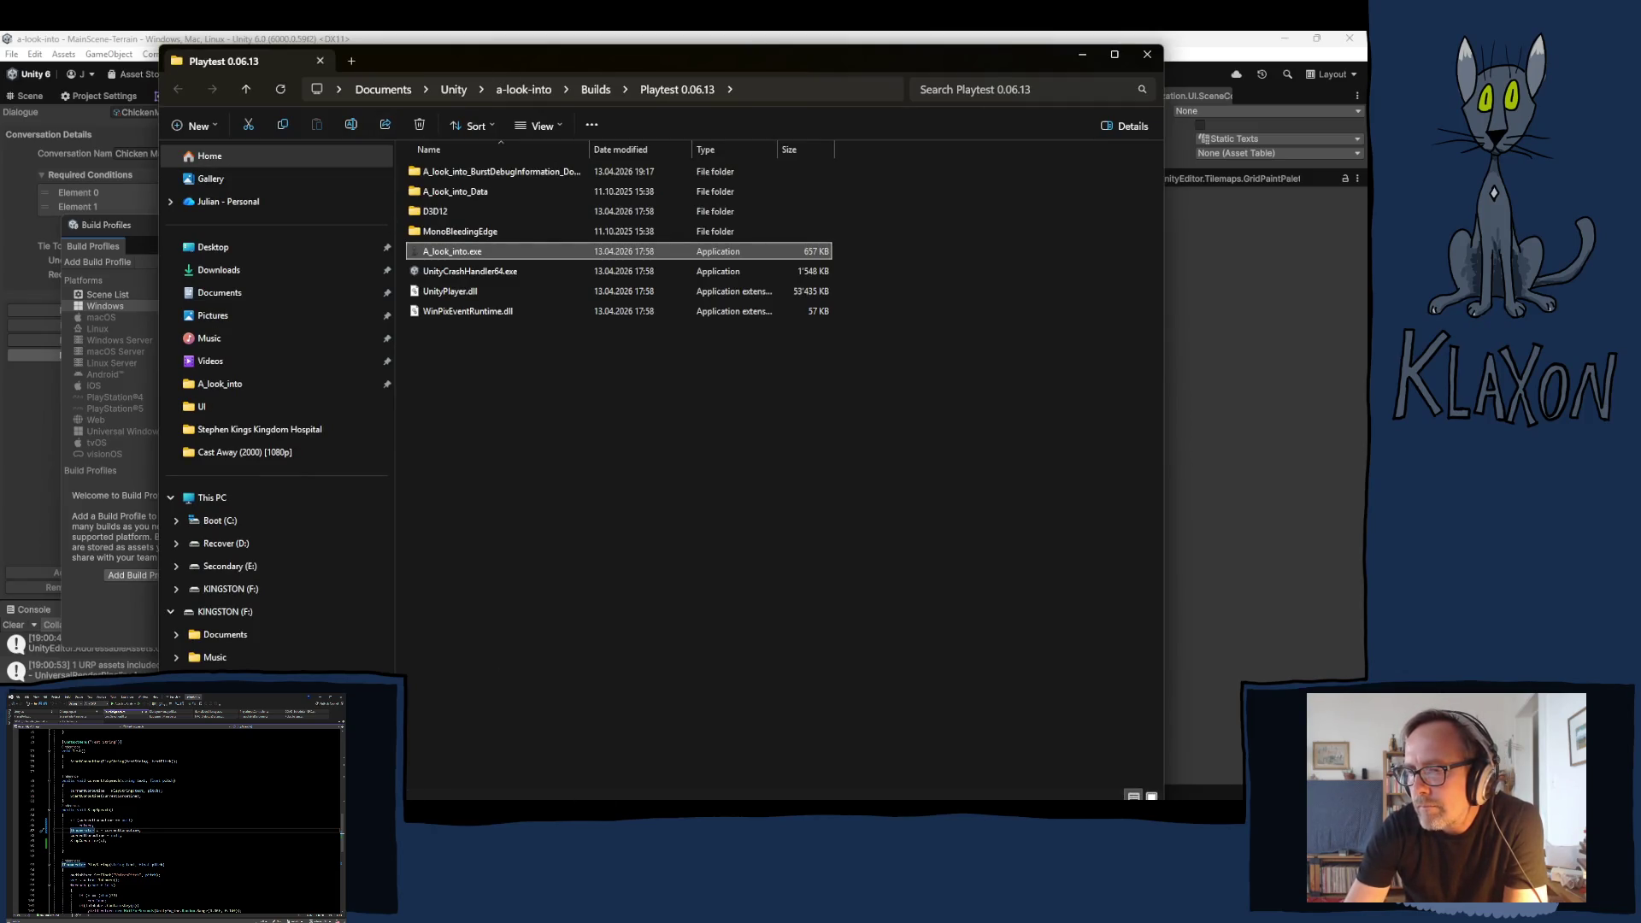
- Reposition the File Explorer window showing the Playtest 0.06.13 build folder
{"action": "left_click_drag", "start_coordinate": [460, 59], "coordinate": [479, 48]}
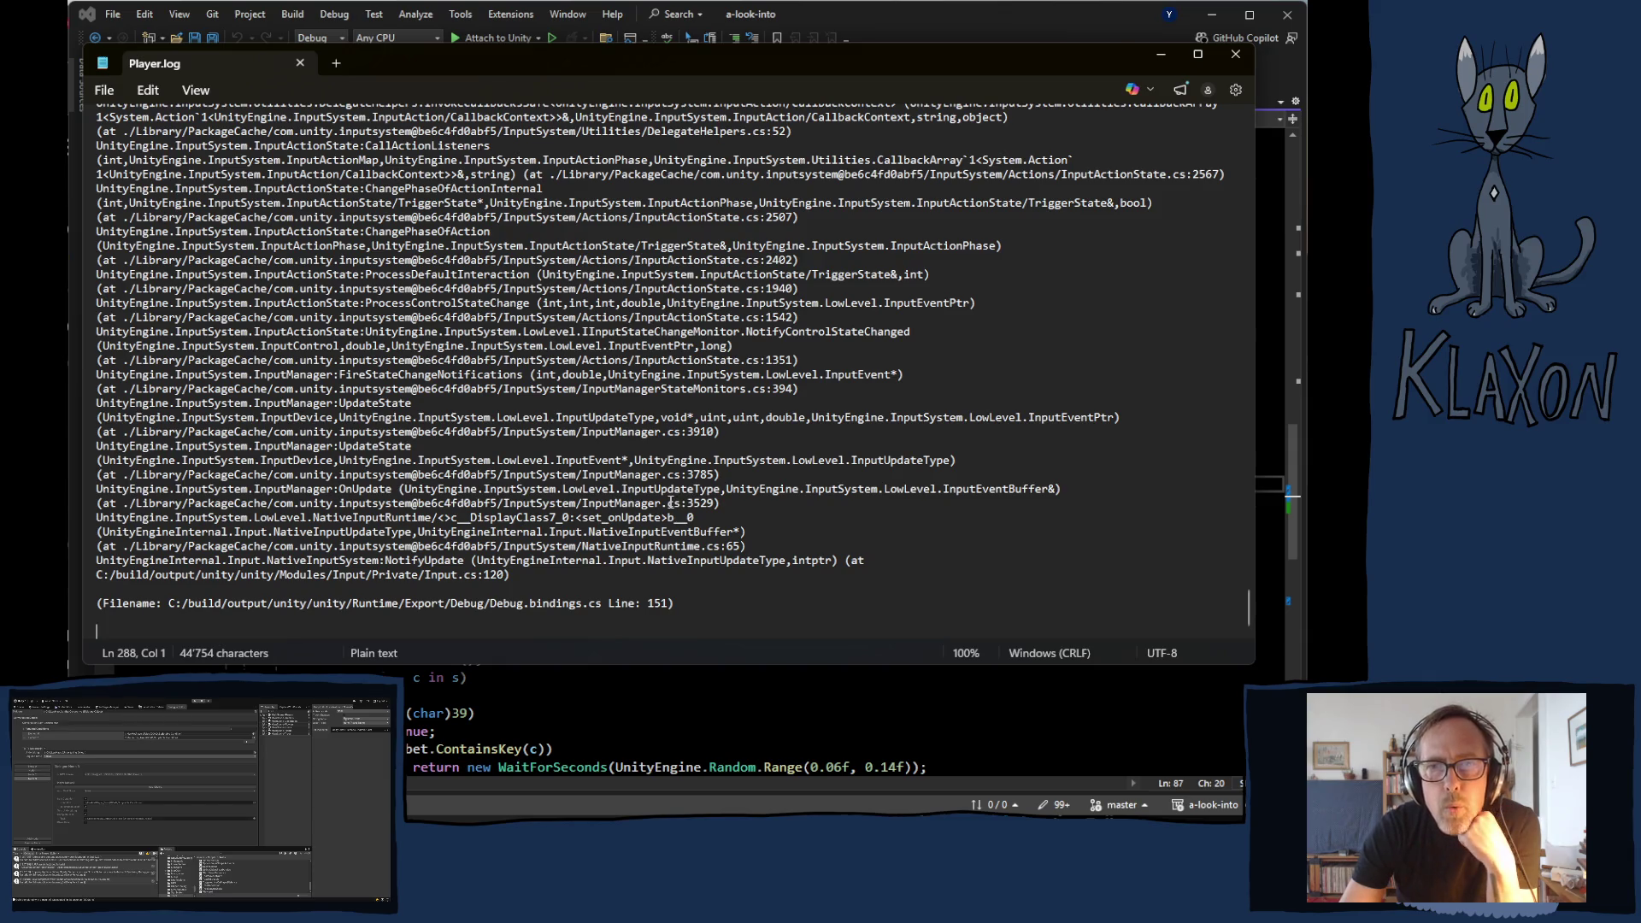
- Scroll Player.log up to the ArgumentNullException from TextToSpeach.ConvertToSpeach at line 81
{"action": "scroll", "coordinate": [676, 502], "scroll_direction": "up", "scroll_amount": 10}
{"action": "scroll", "coordinate": [653, 513], "scroll_direction": "down", "scroll_amount": 15}
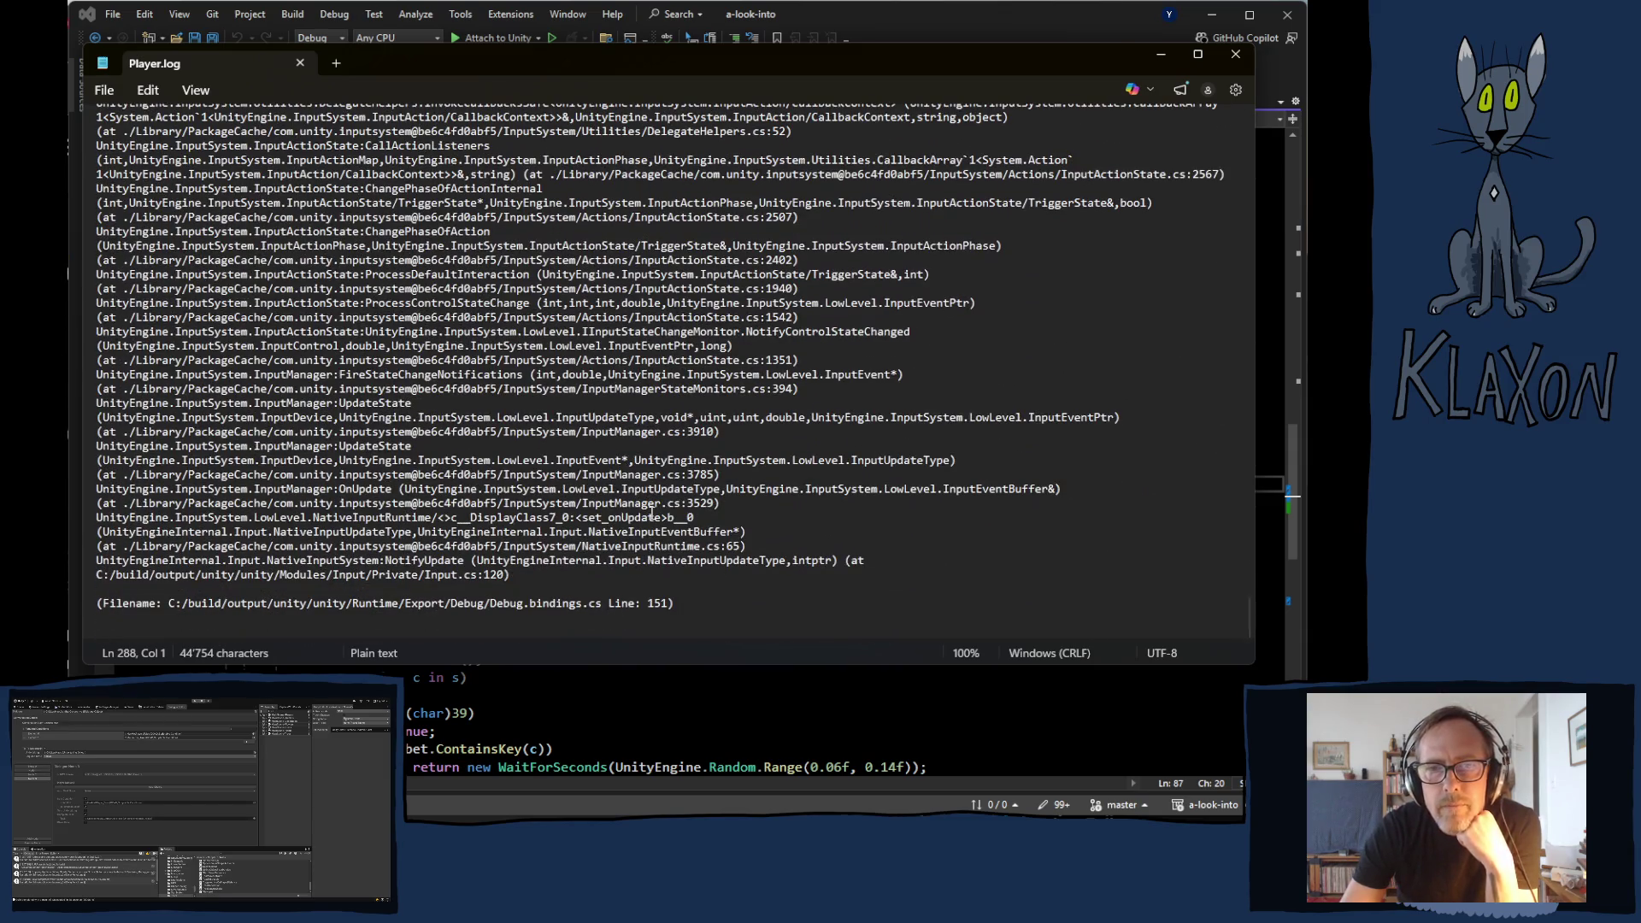
{"action": "scroll", "coordinate": [657, 506], "scroll_direction": "up", "scroll_amount": 2}
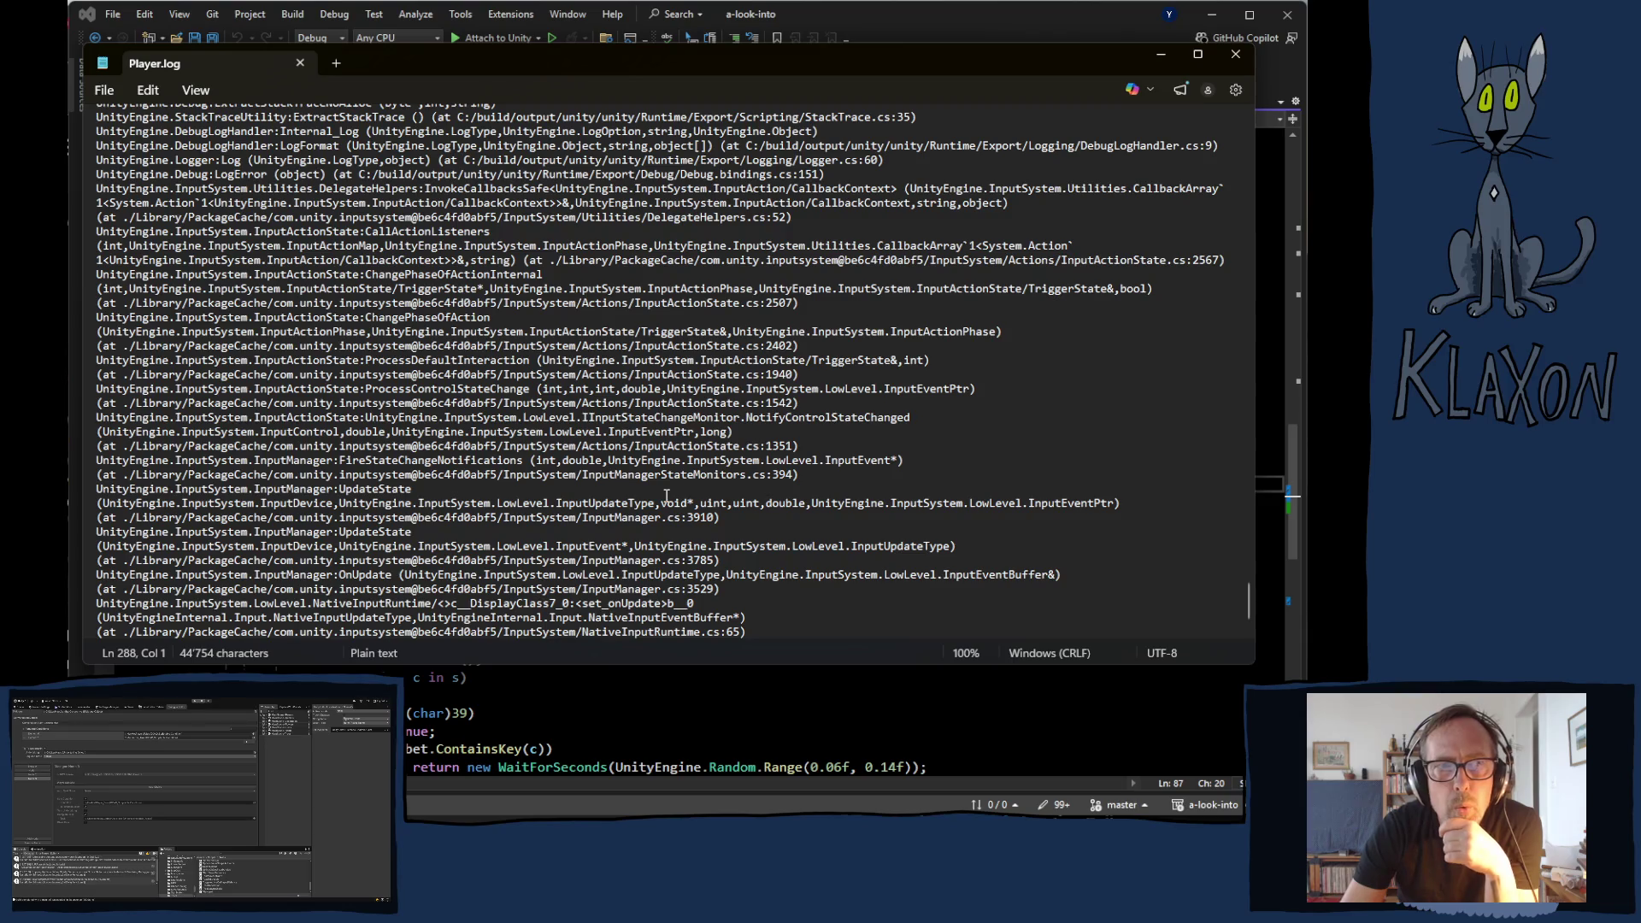
{"action": "scroll", "coordinate": [631, 506], "scroll_direction": "up", "scroll_amount": 1}
{"action": "scroll", "coordinate": [631, 506], "scroll_direction": "up", "scroll_amount": 5}
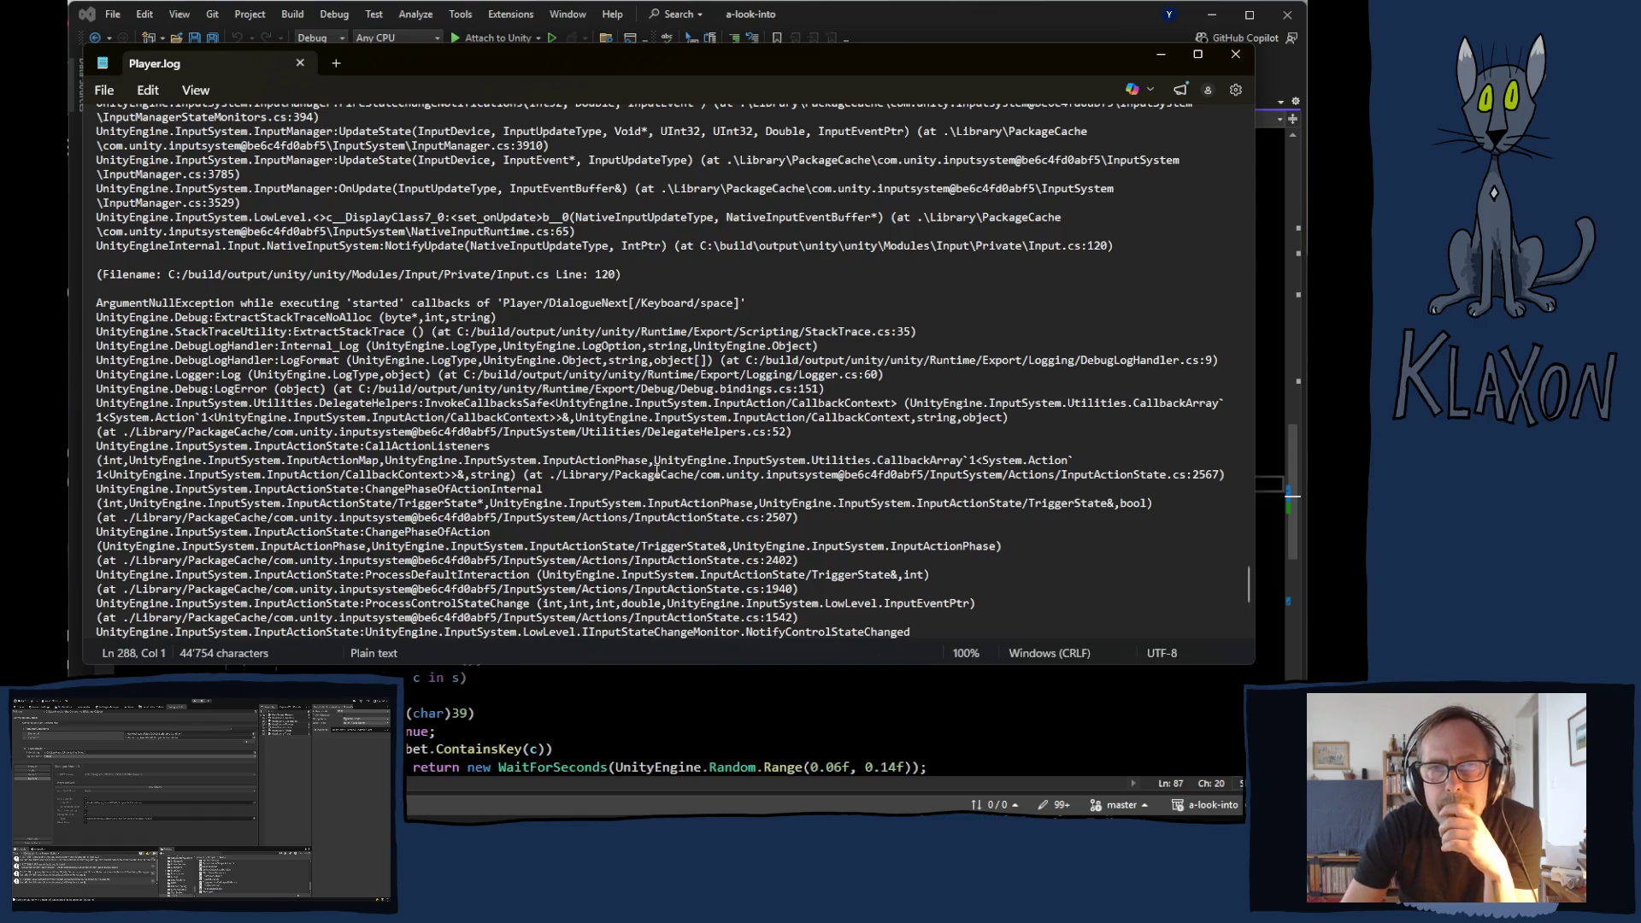
{"action": "scroll", "coordinate": [636, 479], "scroll_direction": "up", "scroll_amount": 10}
{"action": "scroll", "coordinate": [657, 464], "scroll_direction": "down", "scroll_amount": 10}
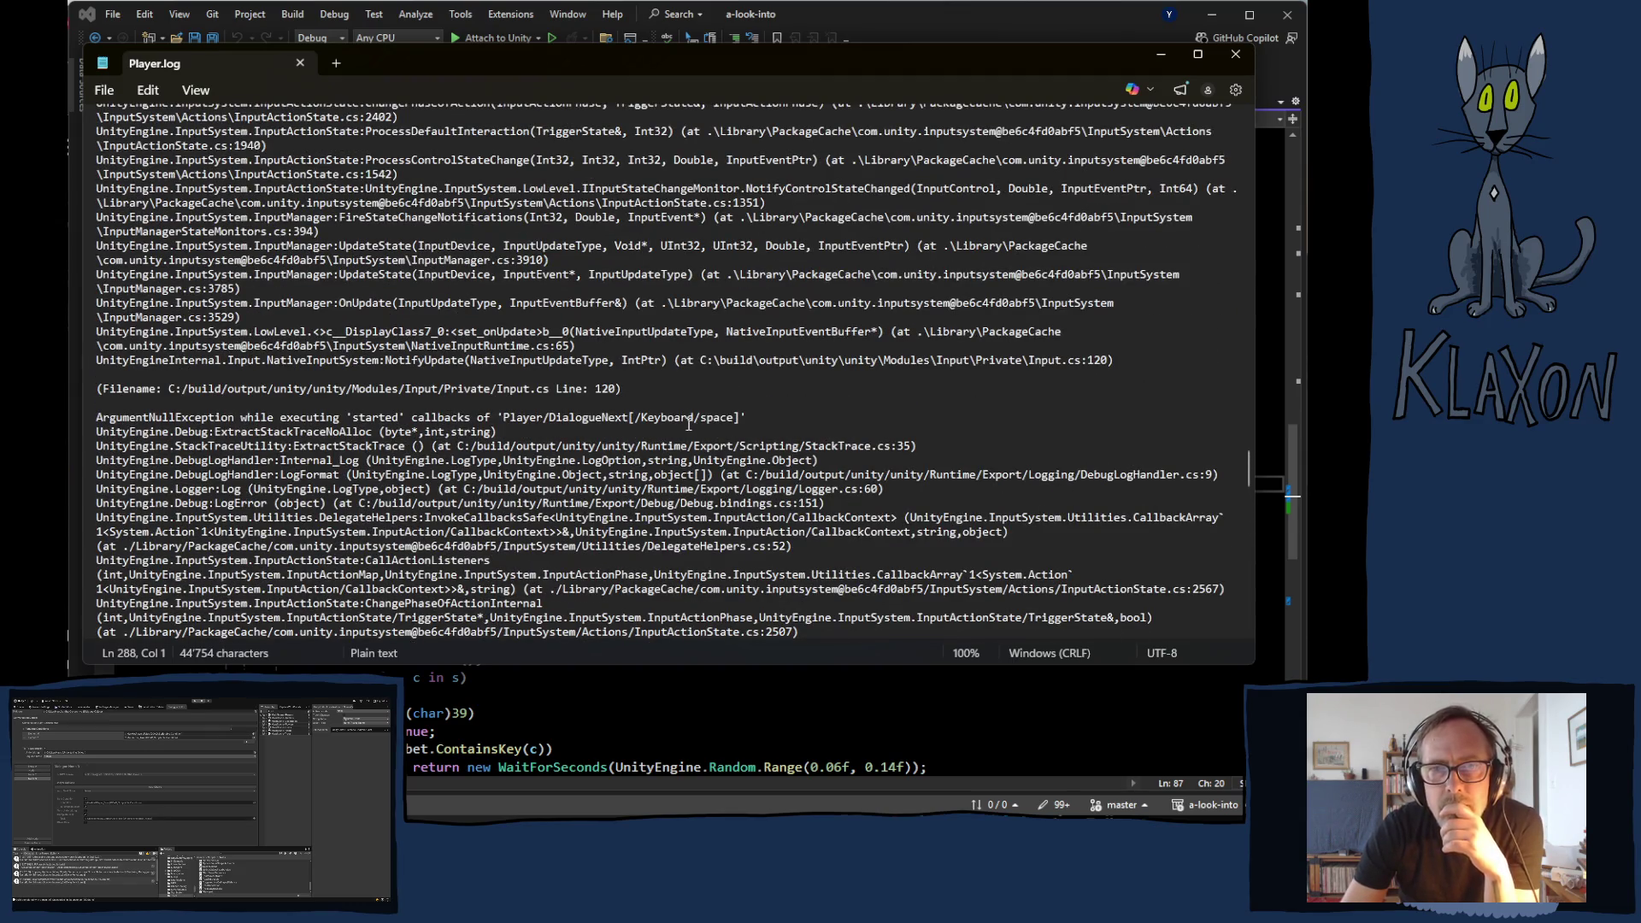
{"action": "scroll", "coordinate": [776, 475], "scroll_direction": "up", "scroll_amount": 2}
{"action": "scroll", "coordinate": [776, 475], "scroll_direction": "up", "scroll_amount": 10}
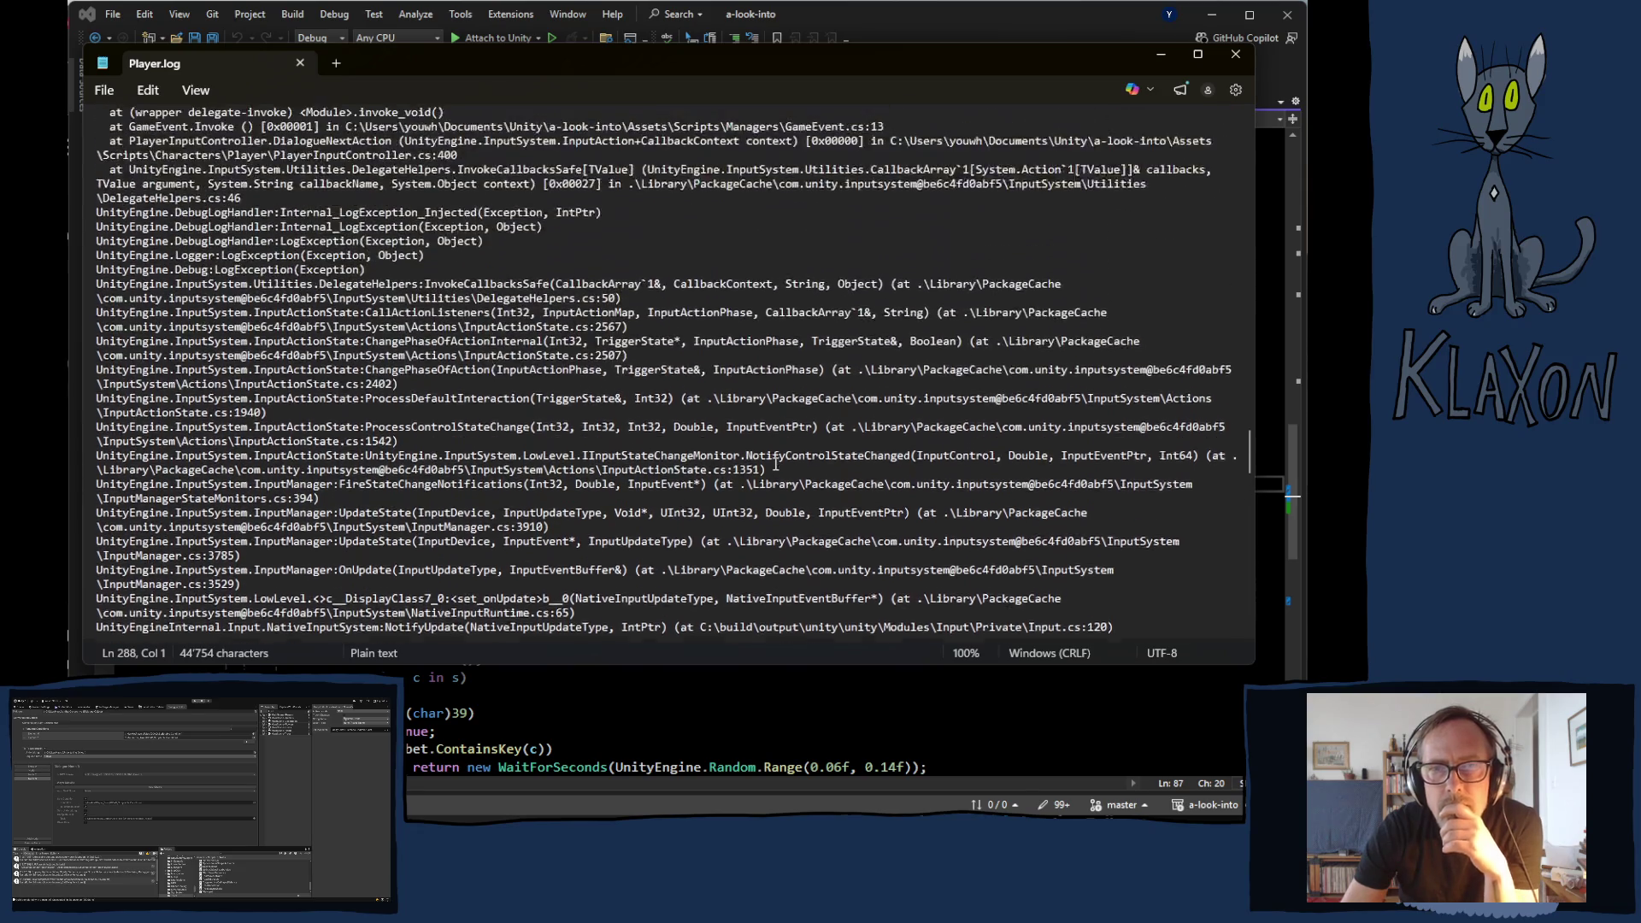
{"action": "scroll", "coordinate": [748, 456], "scroll_direction": "up", "scroll_amount": 2}
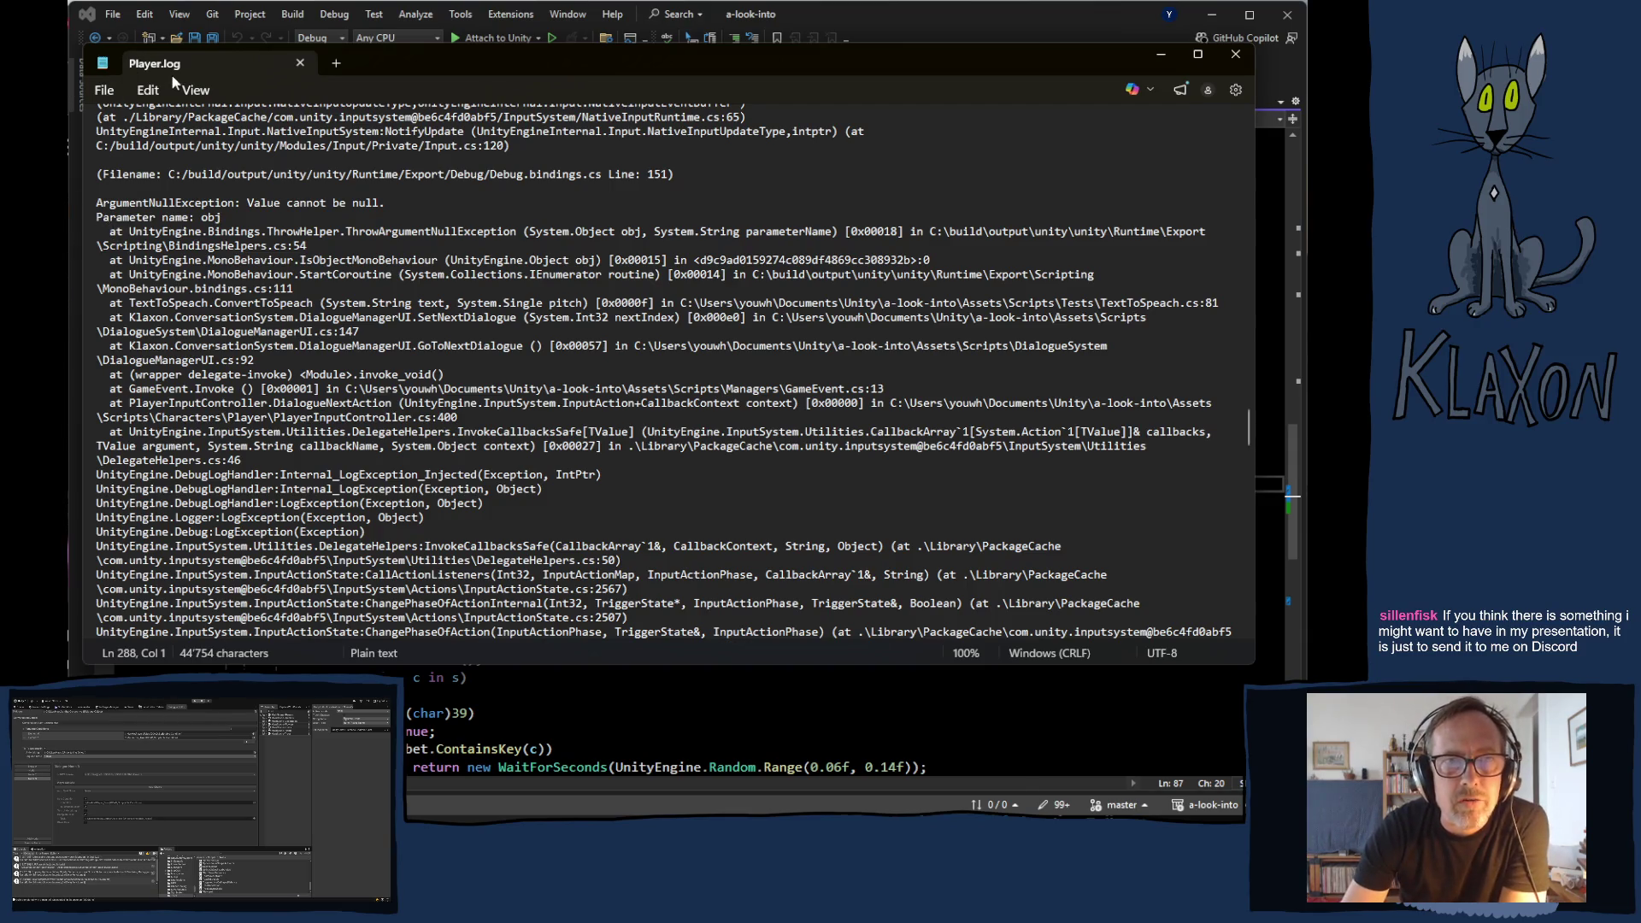
{"action": "left_click", "coordinate": [843, 29]}
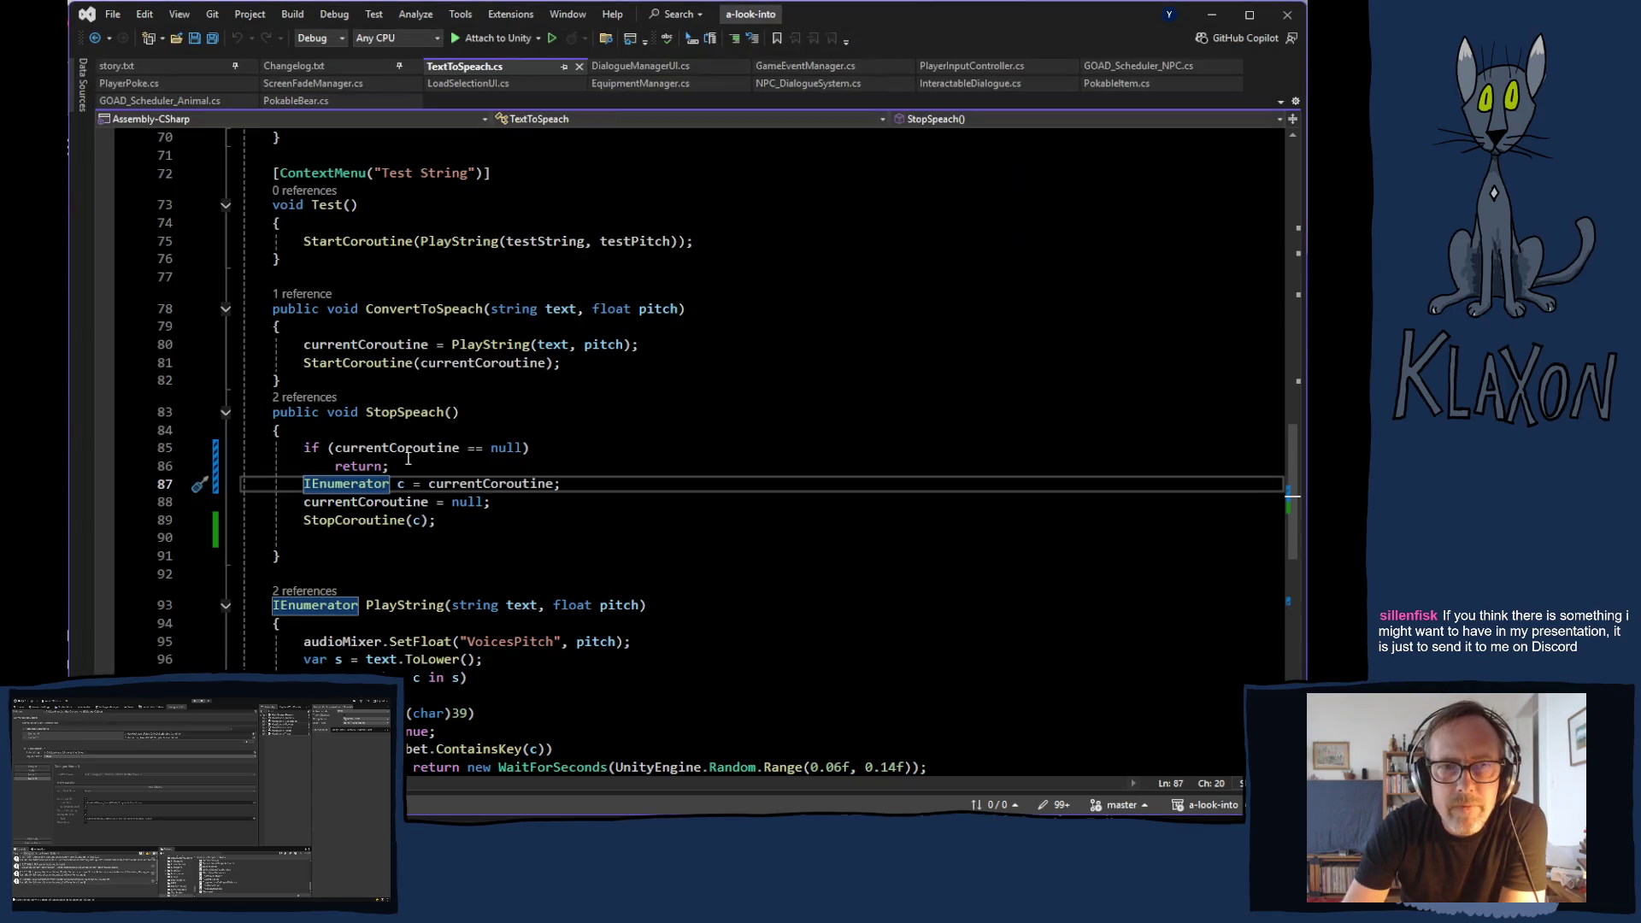
{"action": "left_click", "coordinate": [161, 366]}
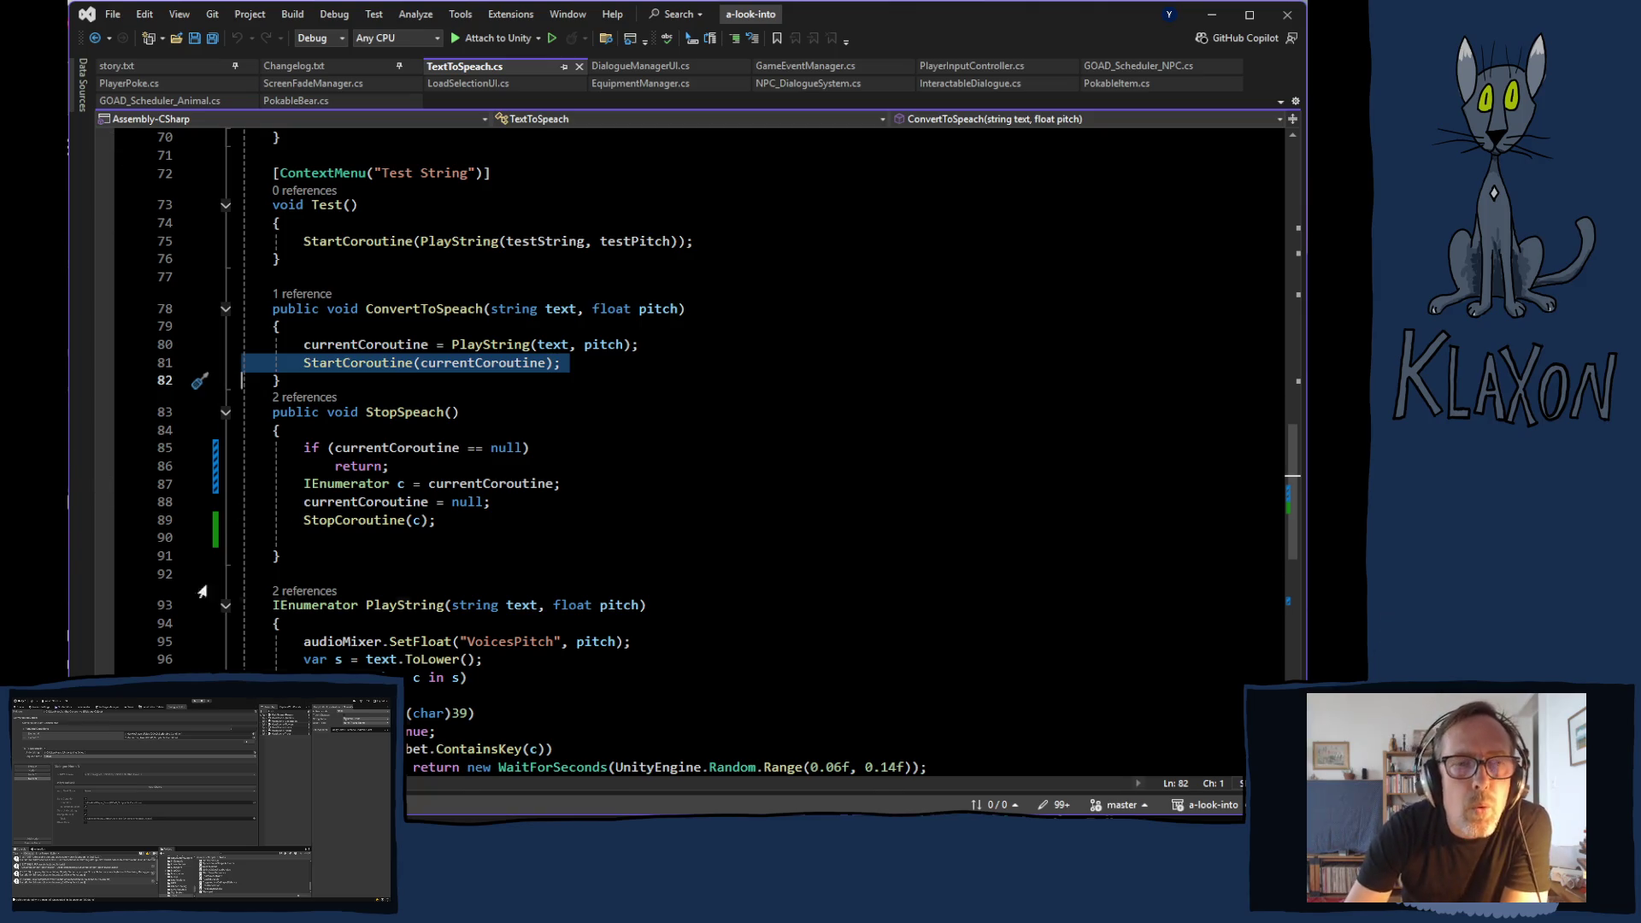
{"action": "key", "text": "alt+Tab"}
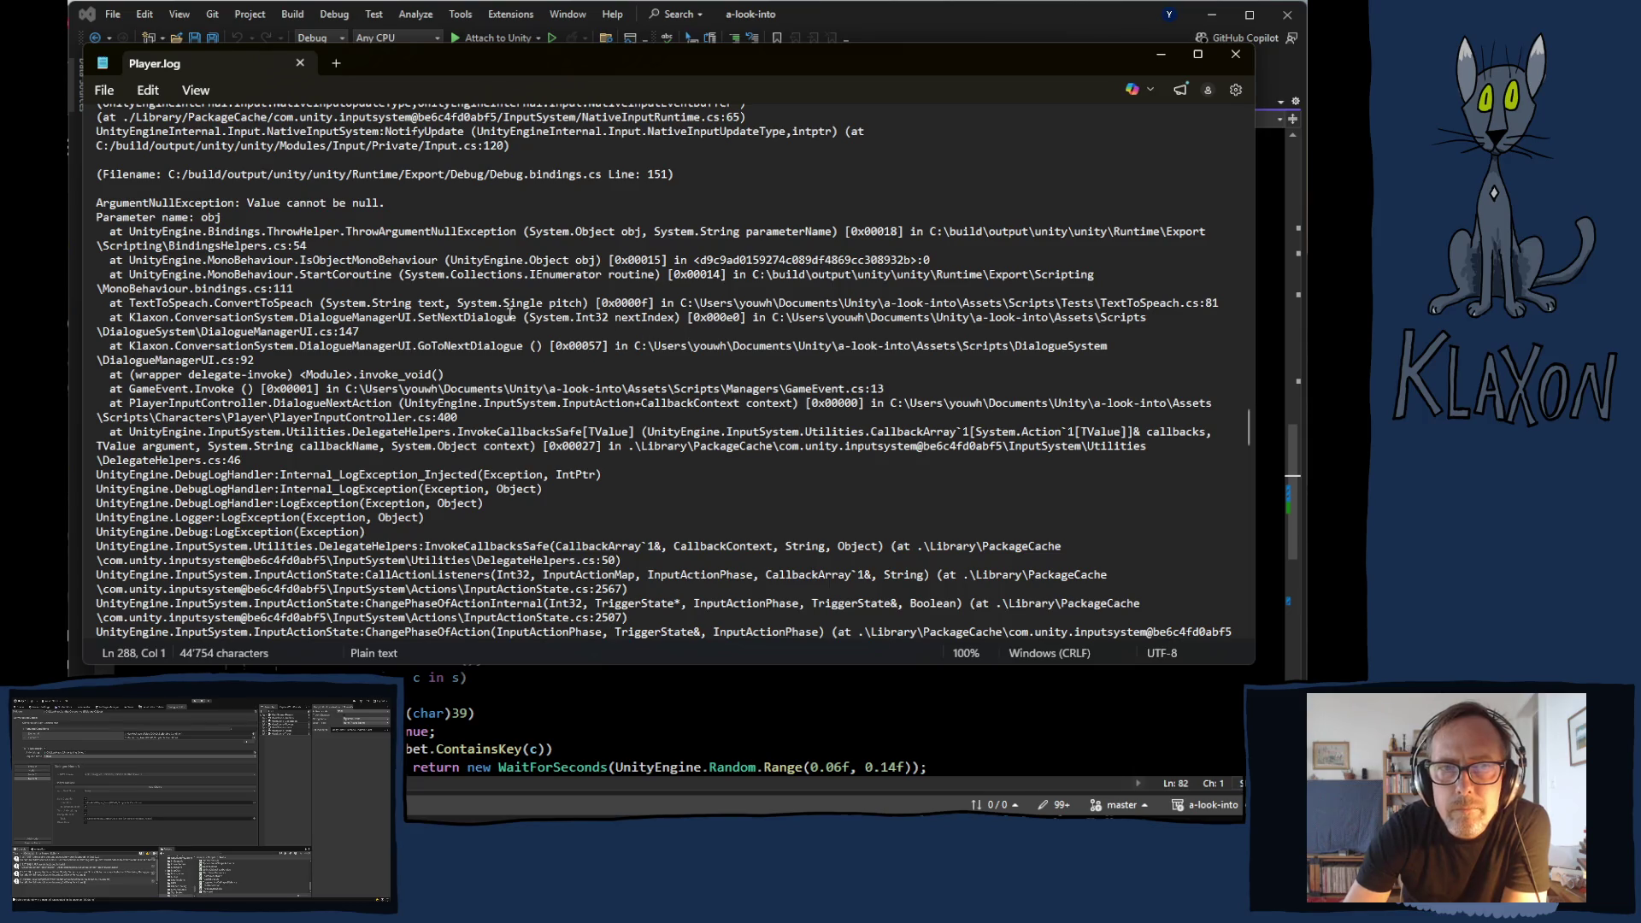
- Scroll Player.log to the ArgumentNullException raised in the Player/DialogueNext space-key callback
{"action": "scroll", "coordinate": [319, 349], "scroll_direction": "up", "scroll_amount": 6}
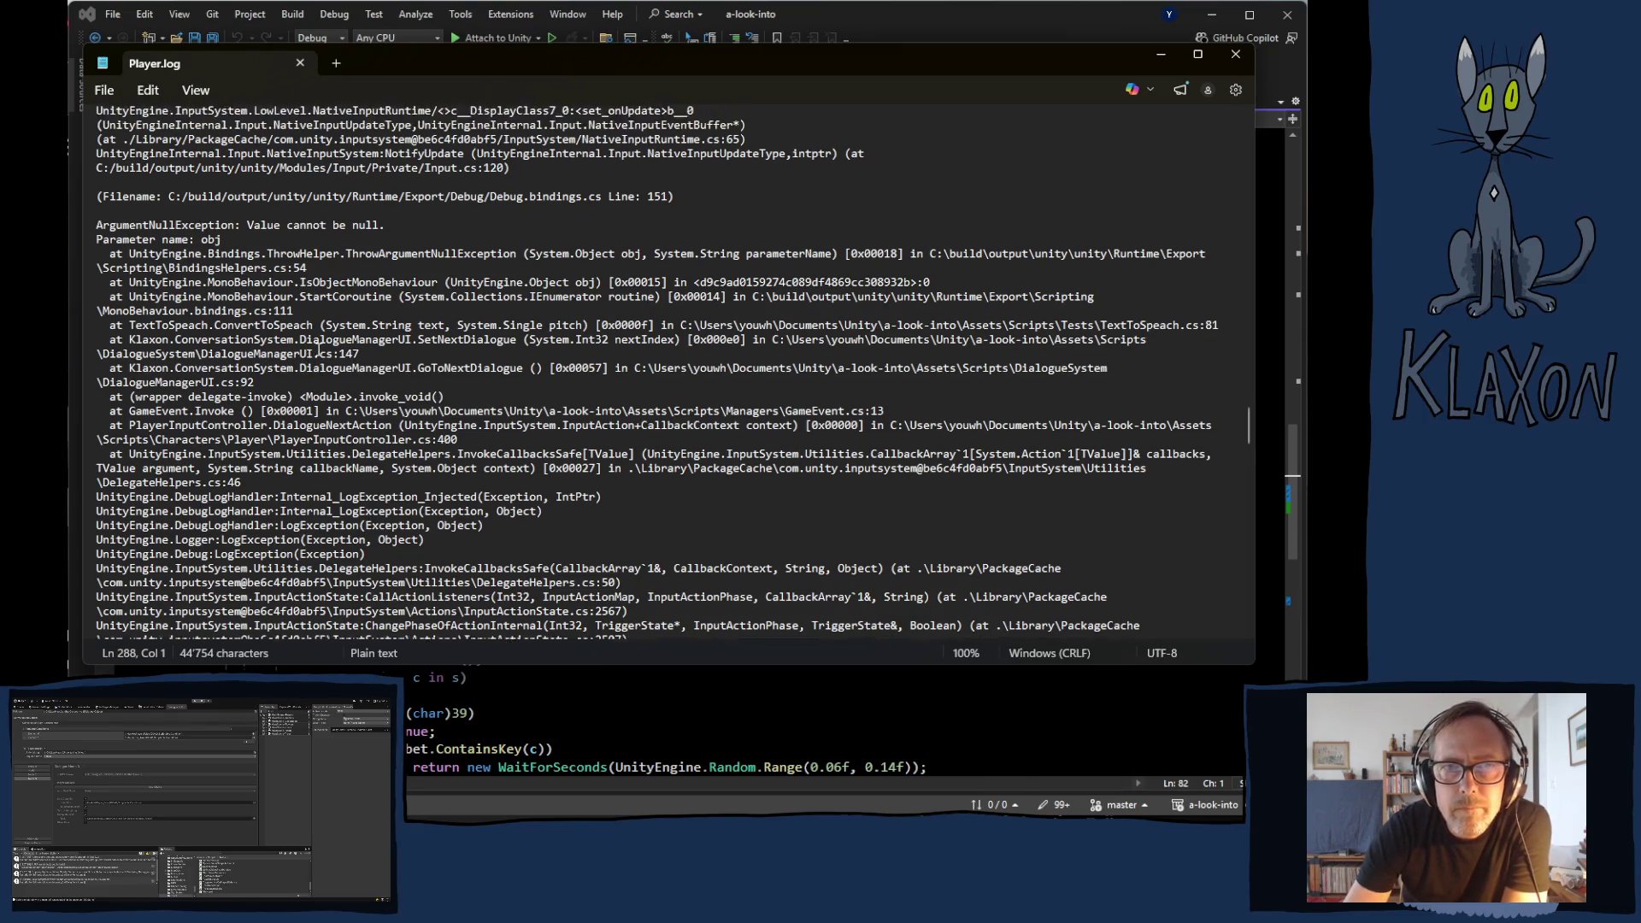
{"action": "scroll", "coordinate": [319, 349], "scroll_direction": "up", "scroll_amount": 10}
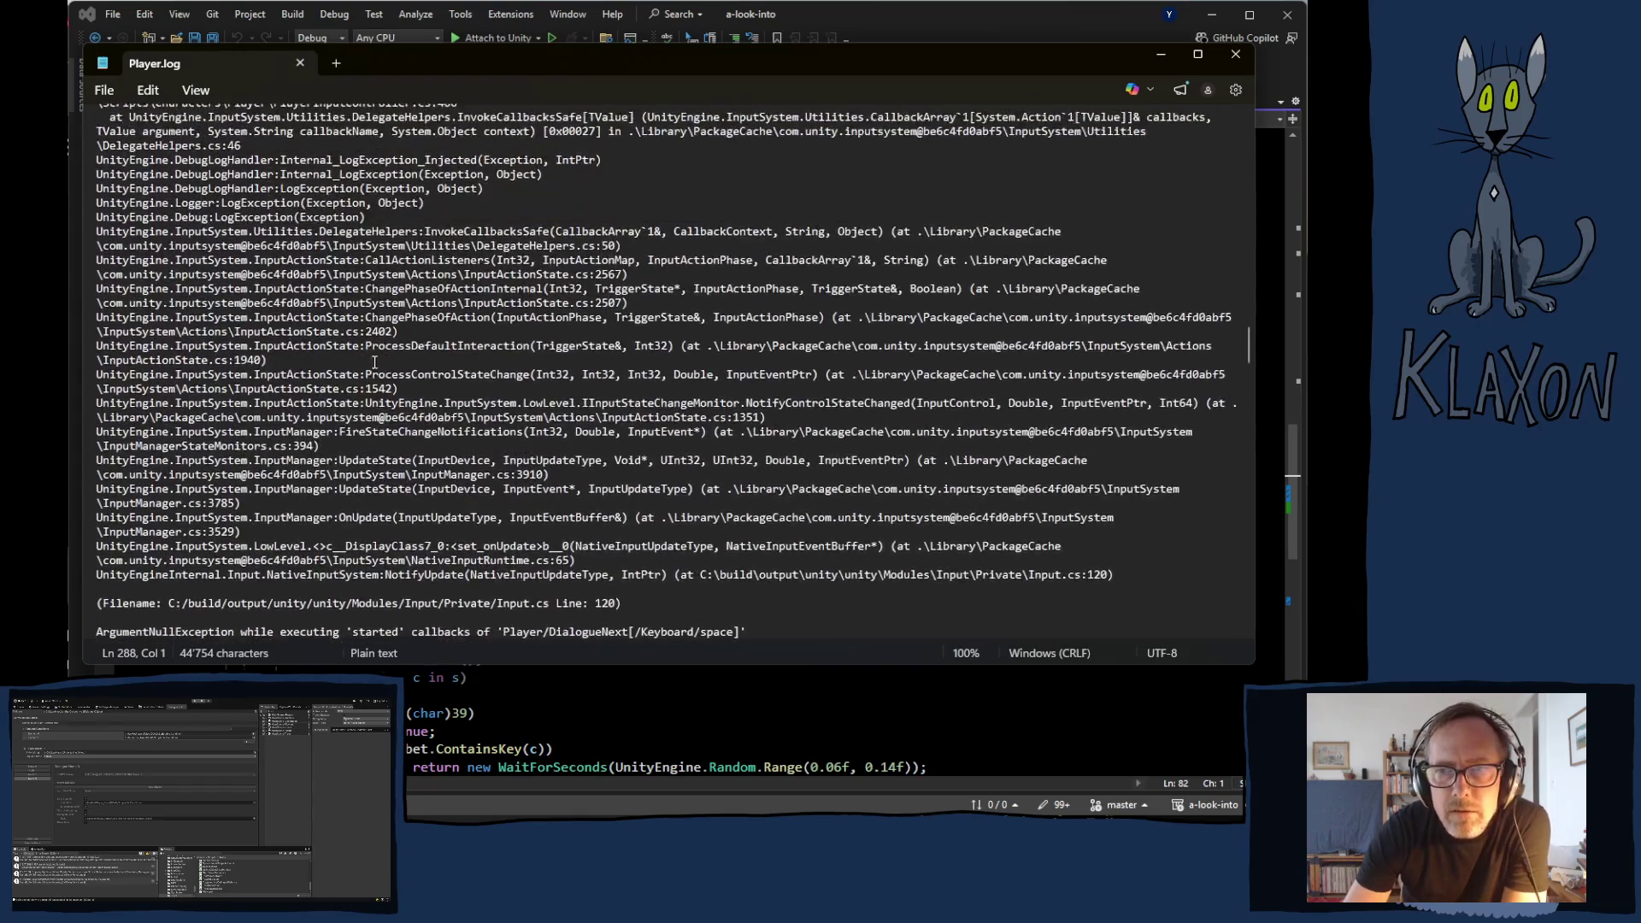
{"action": "scroll", "coordinate": [389, 369], "scroll_direction": "down", "scroll_amount": 4}
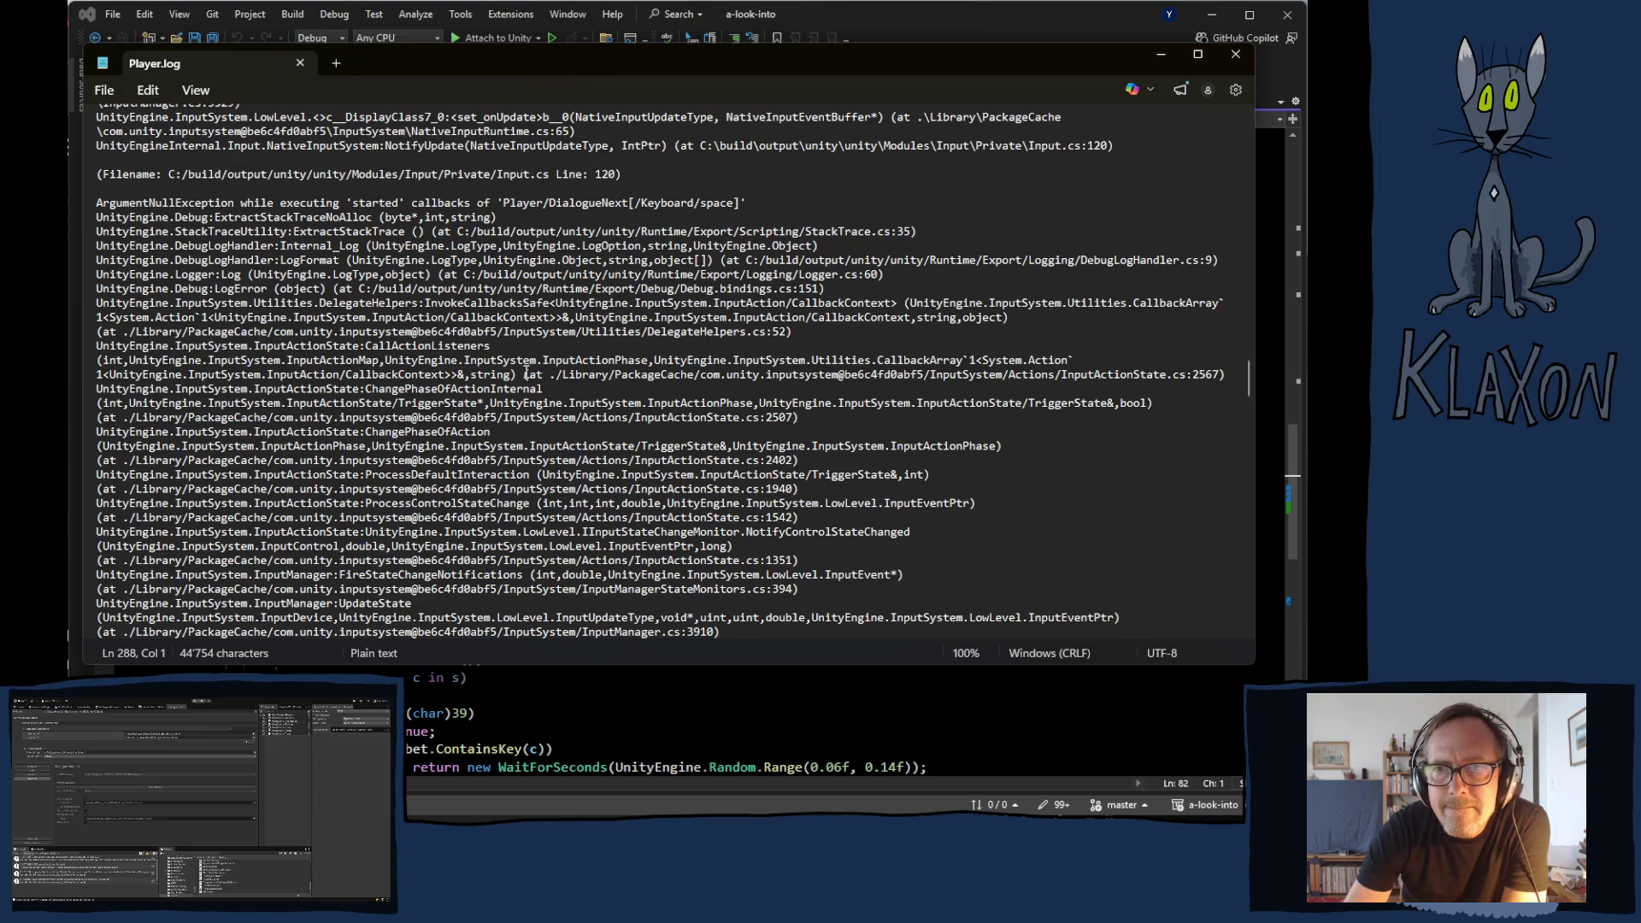
{"action": "scroll", "coordinate": [525, 374], "scroll_direction": "up", "scroll_amount": 7}
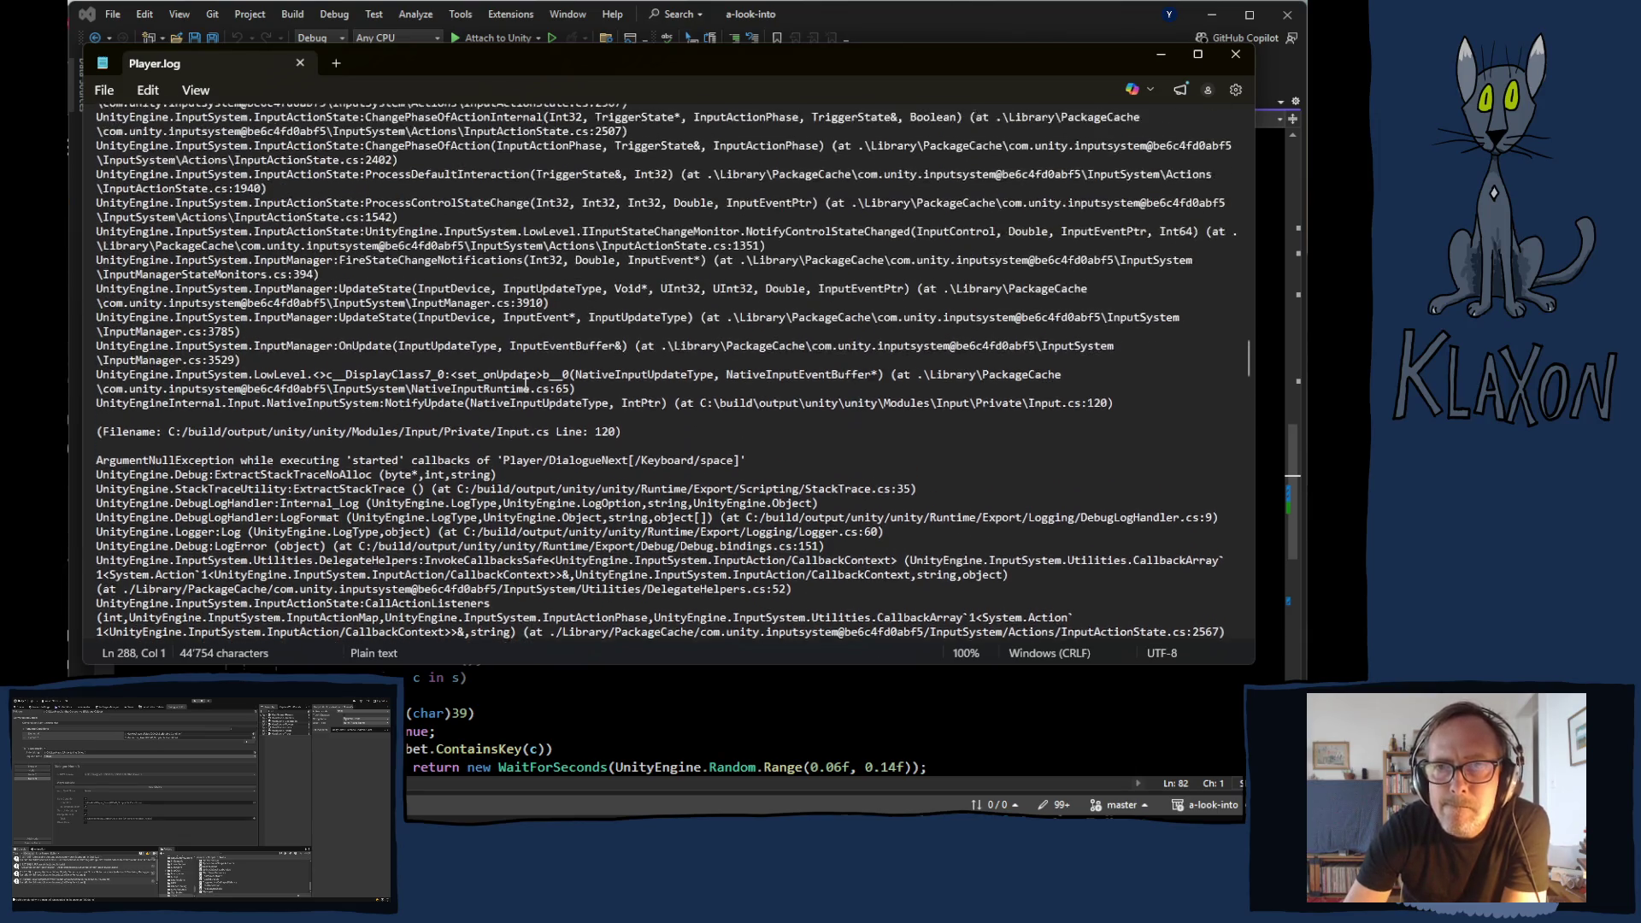
{"action": "scroll", "coordinate": [527, 380], "scroll_direction": "down", "scroll_amount": 15}
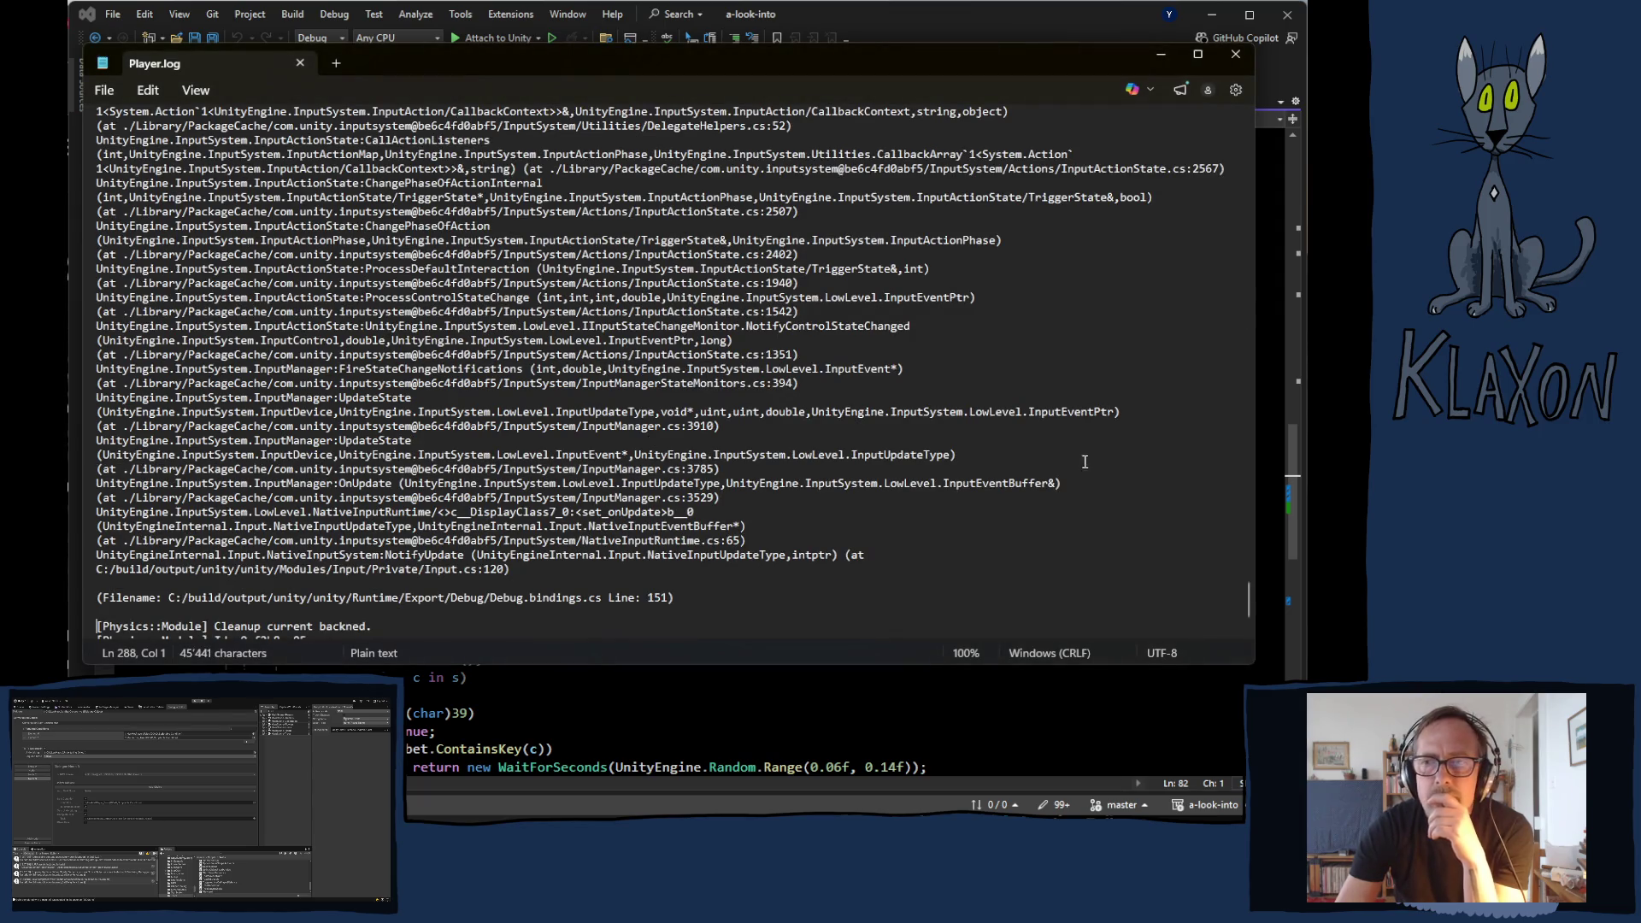
{"action": "scroll", "coordinate": [970, 446], "scroll_direction": "down", "scroll_amount": 3}
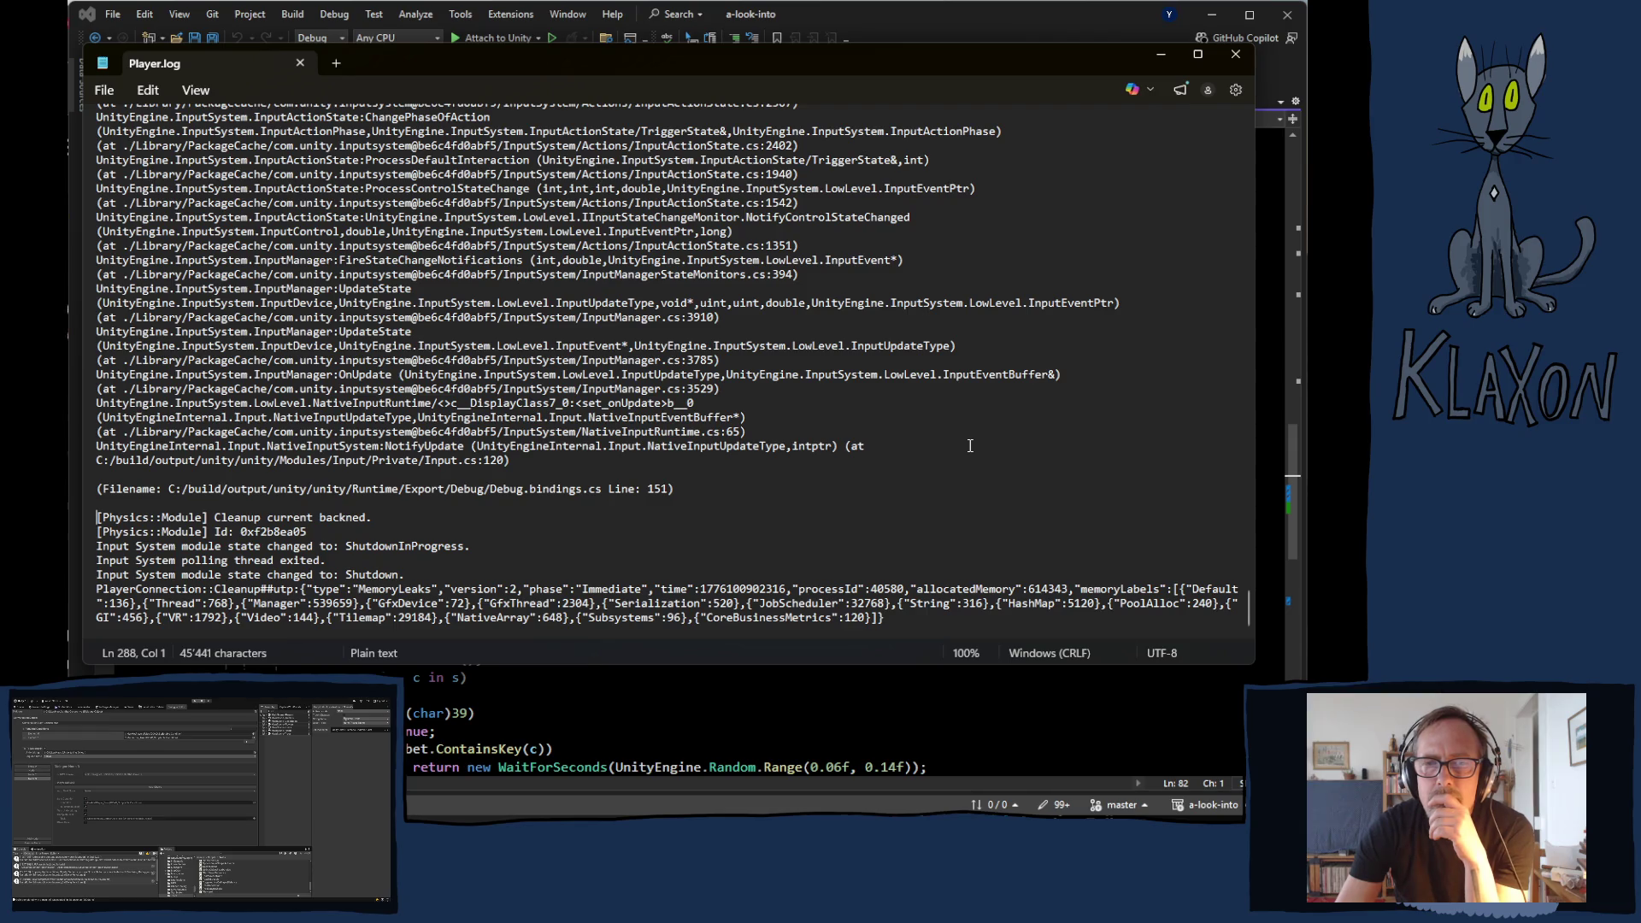
{"action": "scroll", "coordinate": [970, 445], "scroll_direction": "up", "scroll_amount": 7}
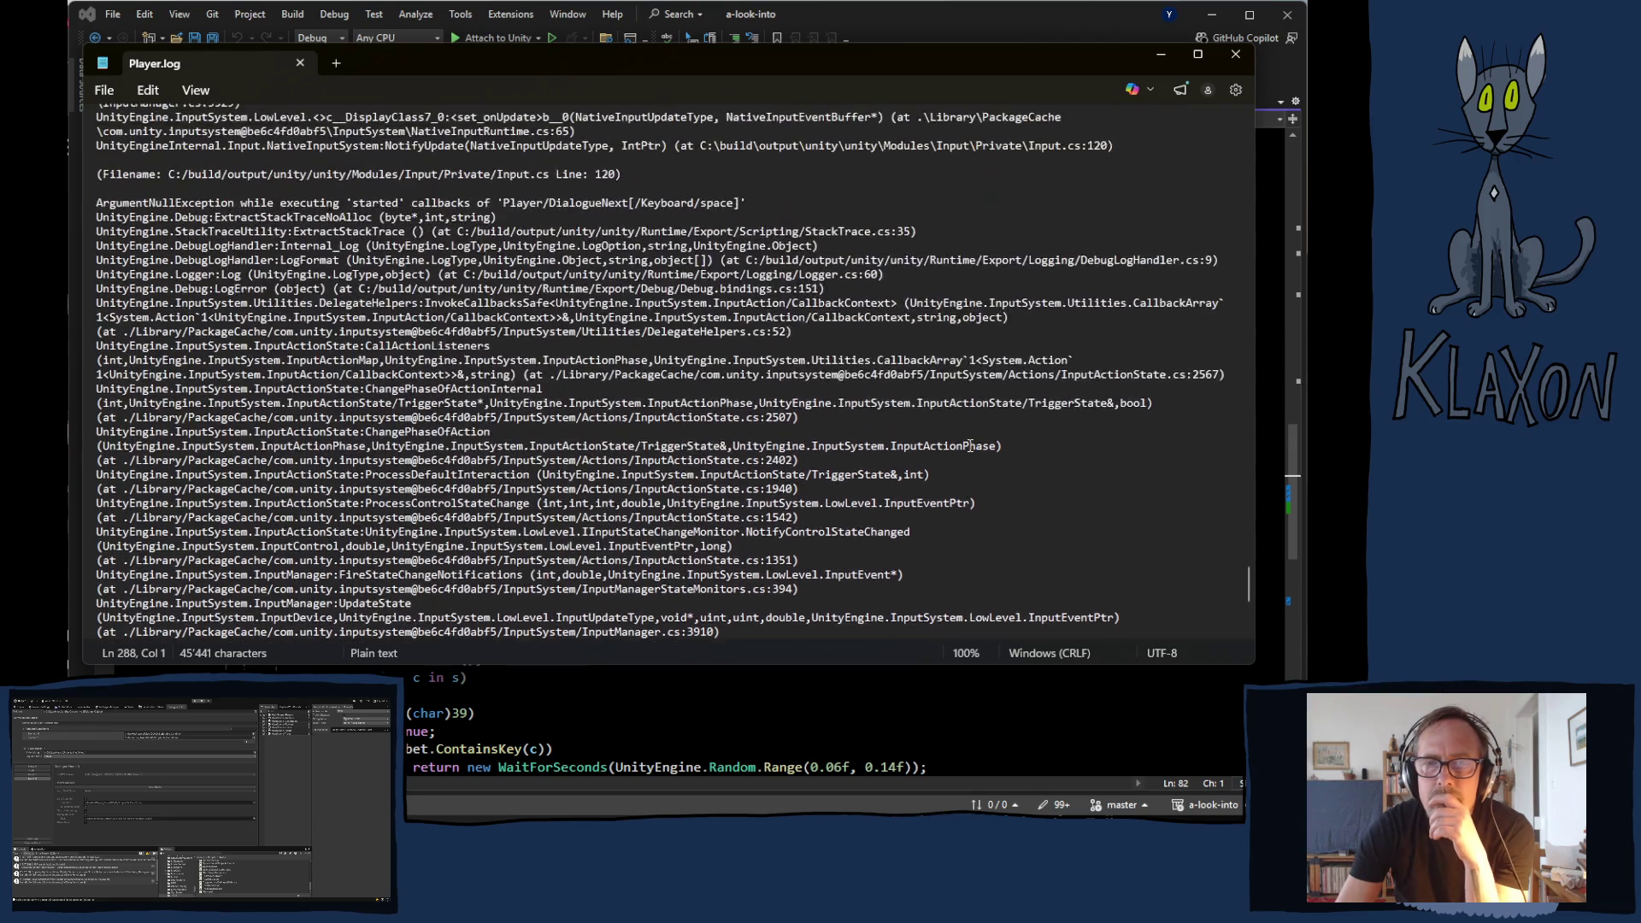
{"action": "scroll", "coordinate": [970, 446], "scroll_direction": "up", "scroll_amount": 1}
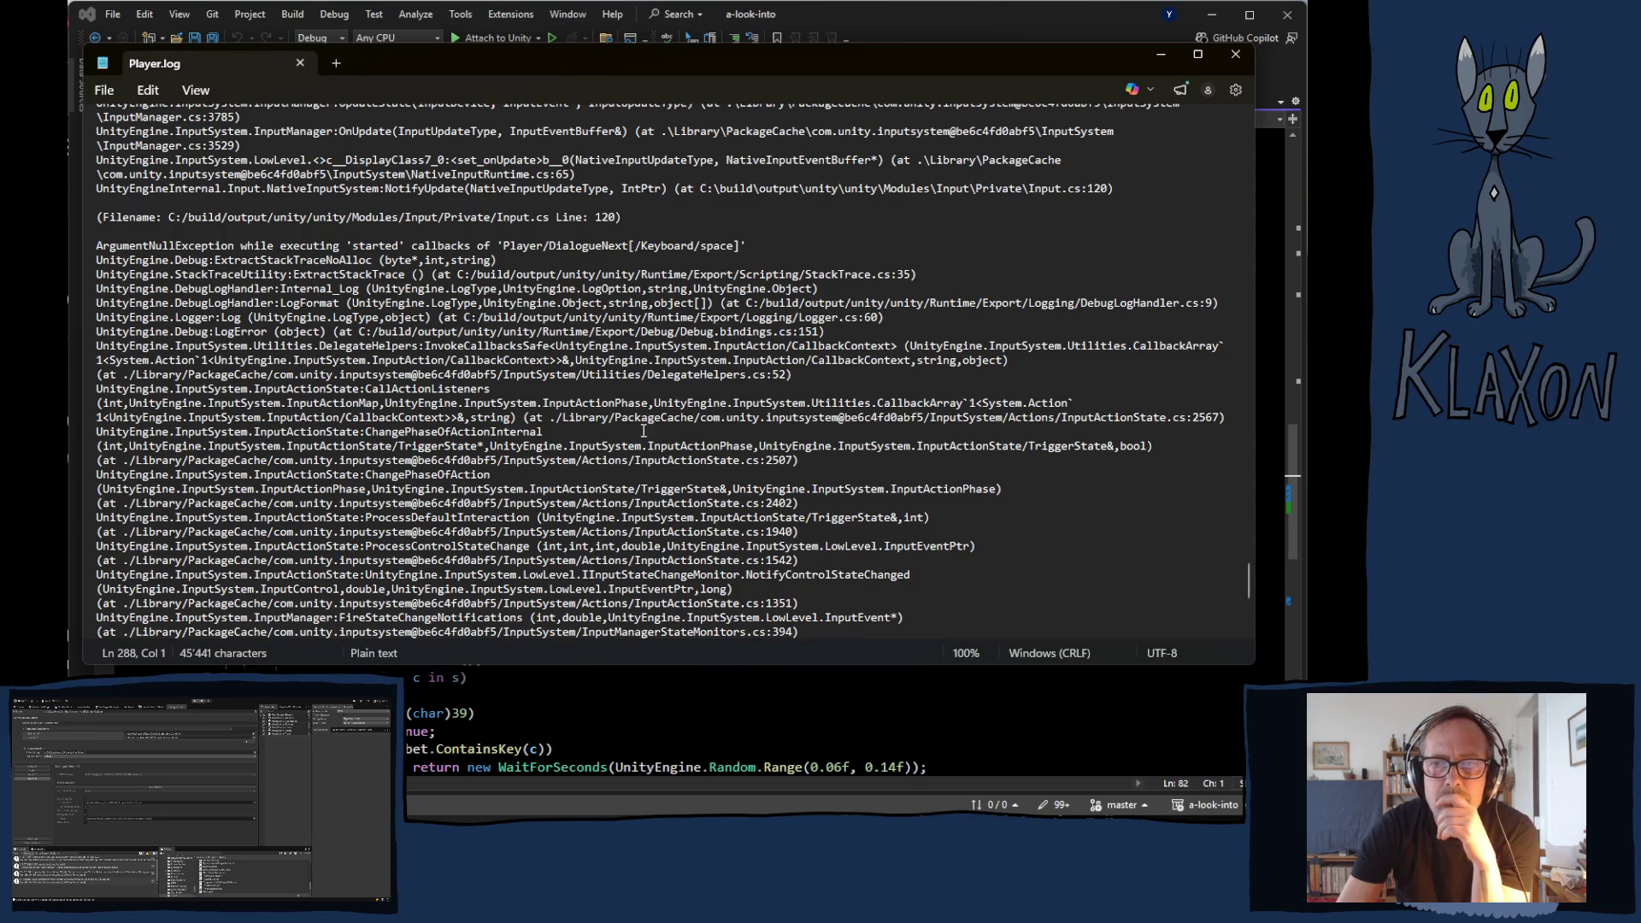
{"action": "scroll", "coordinate": [1019, 501], "scroll_direction": "up", "scroll_amount": 7}
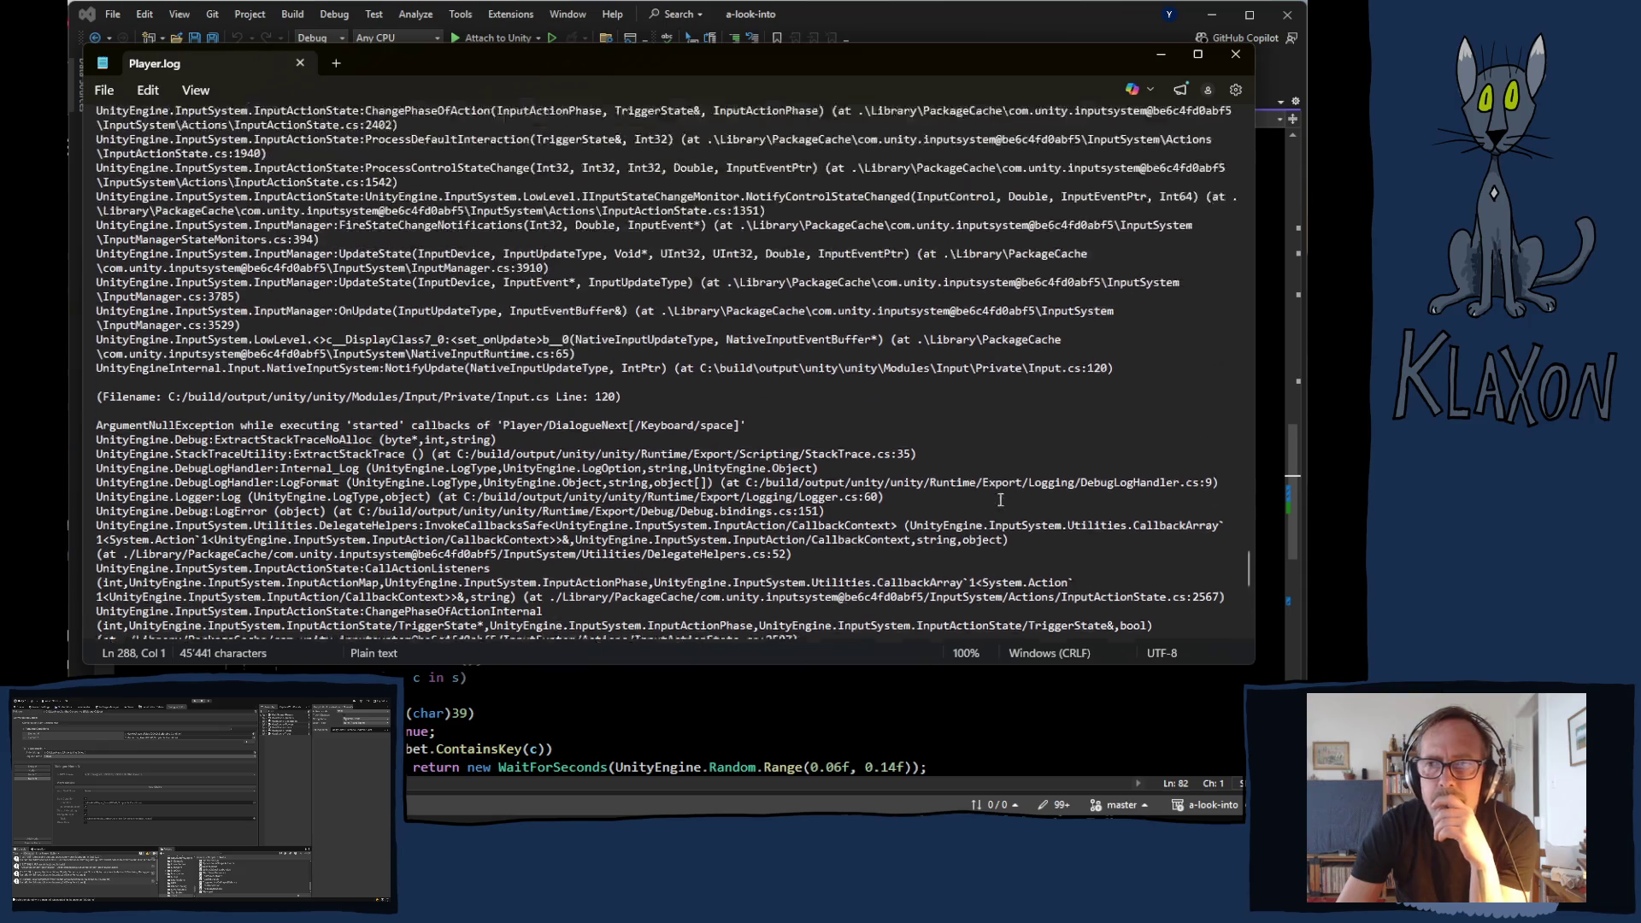
- Drag Player.log's scrollbar to the top and back, then scroll to the exception
{"action": "left_click_drag", "start_coordinate": [1248, 560], "coordinate": [1227, 115]}
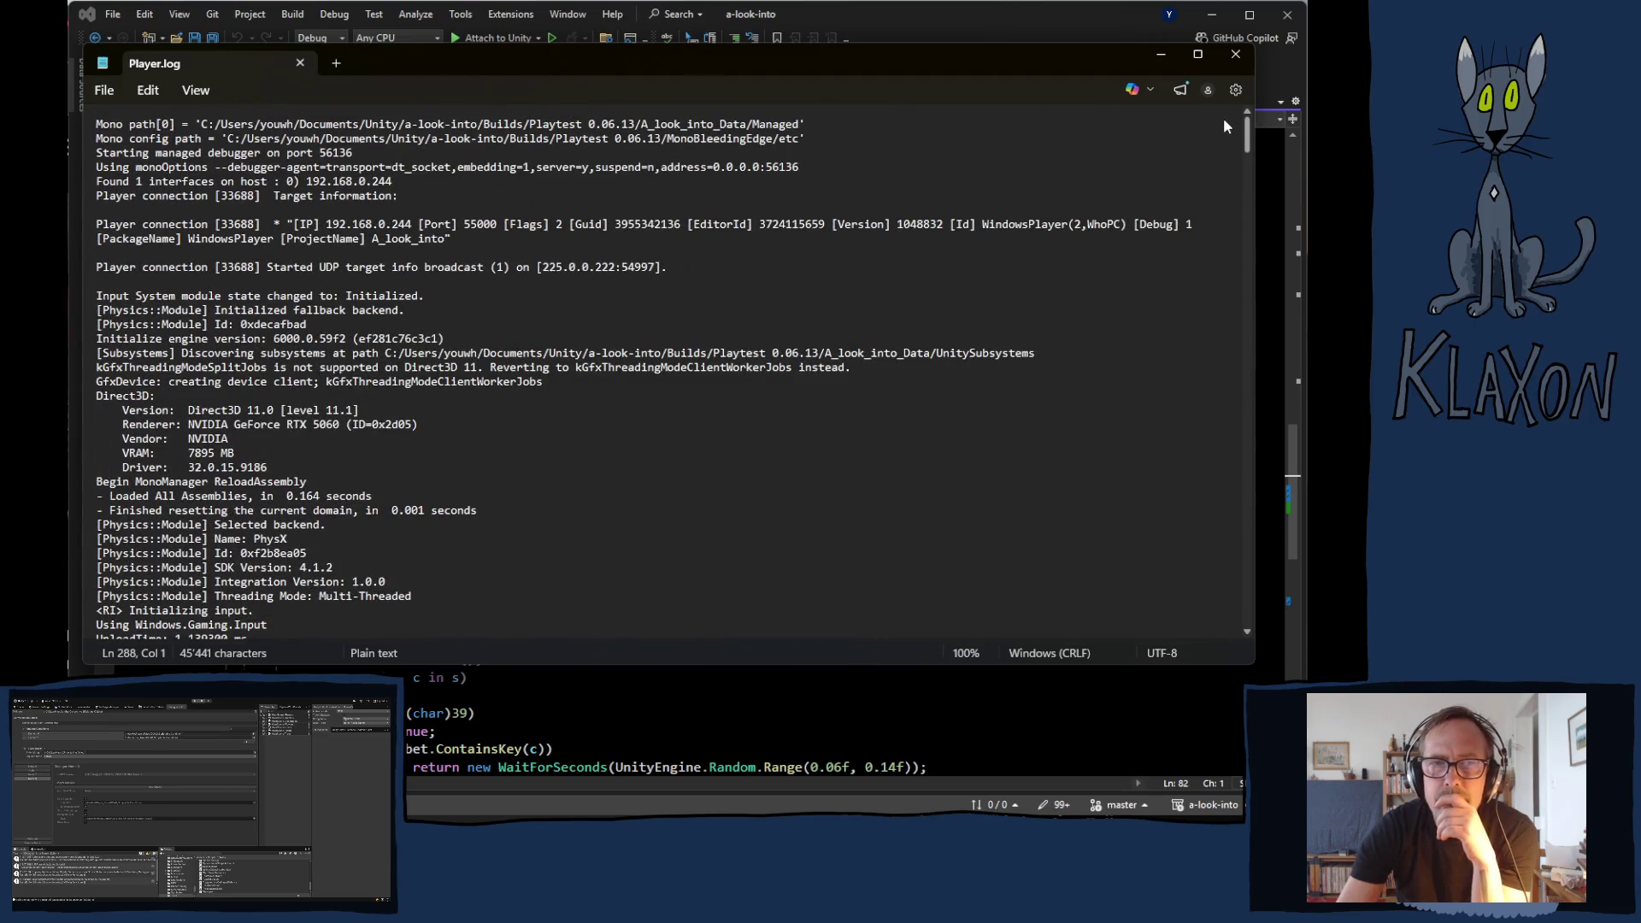
{"action": "mouse_move", "coordinate": [1223, 125]}
{"action": "left_mouse_down"}
{"action": "mouse_move", "coordinate": [1202, 322]}
{"action": "mouse_move", "coordinate": [1213, 577]}
{"action": "left_mouse_up"}
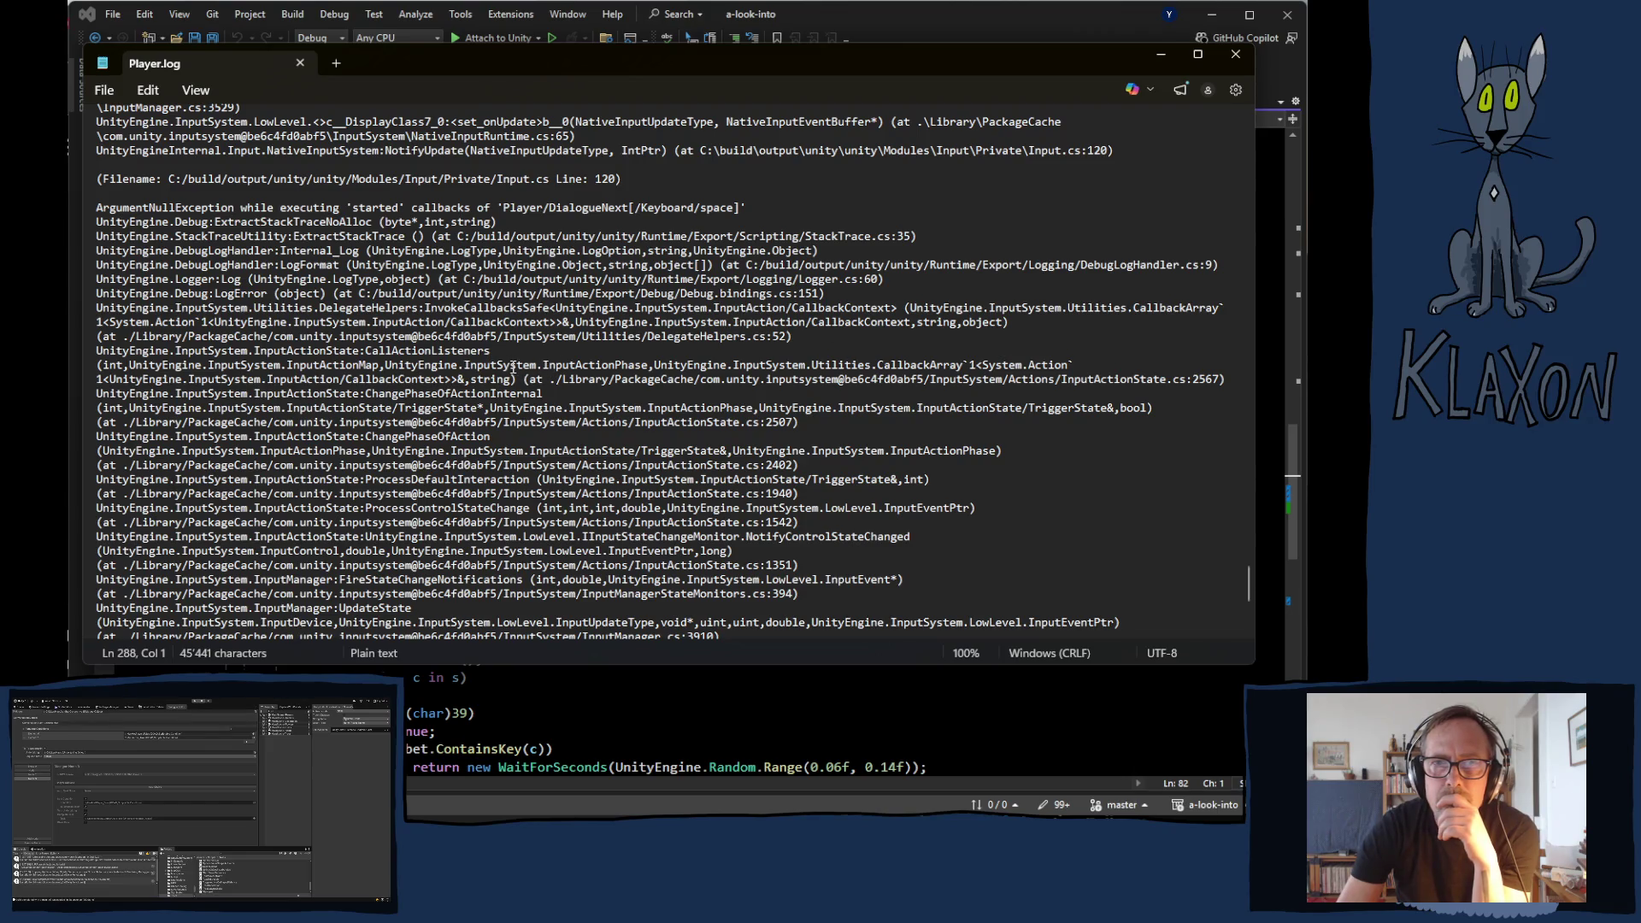
{"action": "scroll", "coordinate": [513, 366], "scroll_direction": "down", "scroll_amount": 2}
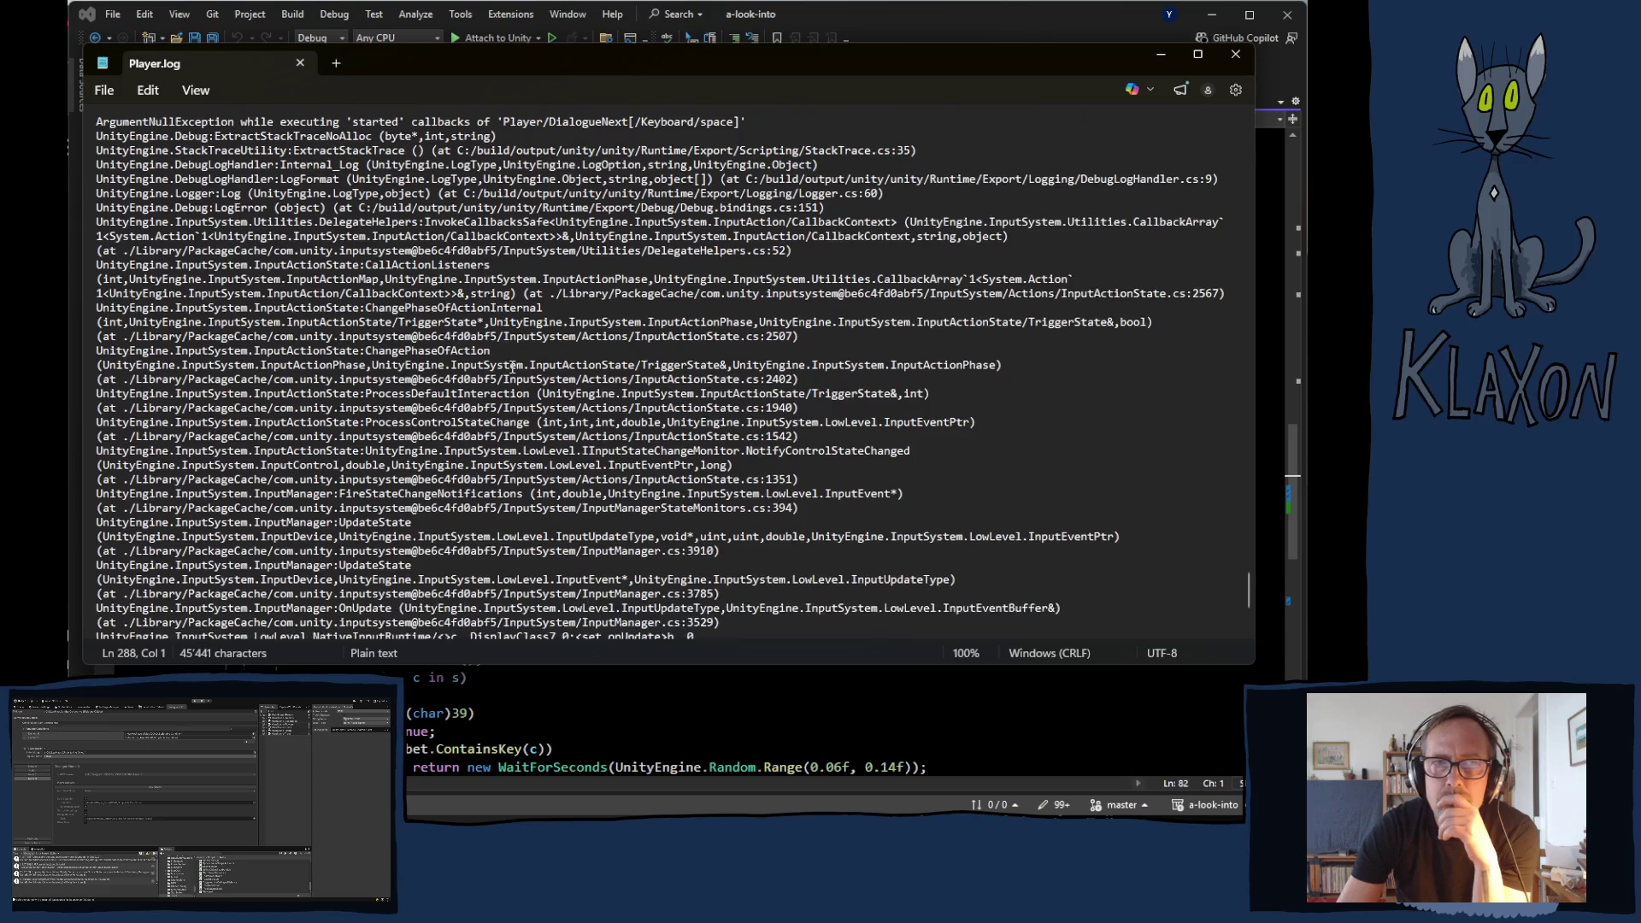
{"action": "scroll", "coordinate": [510, 366], "scroll_direction": "down", "scroll_amount": 5}
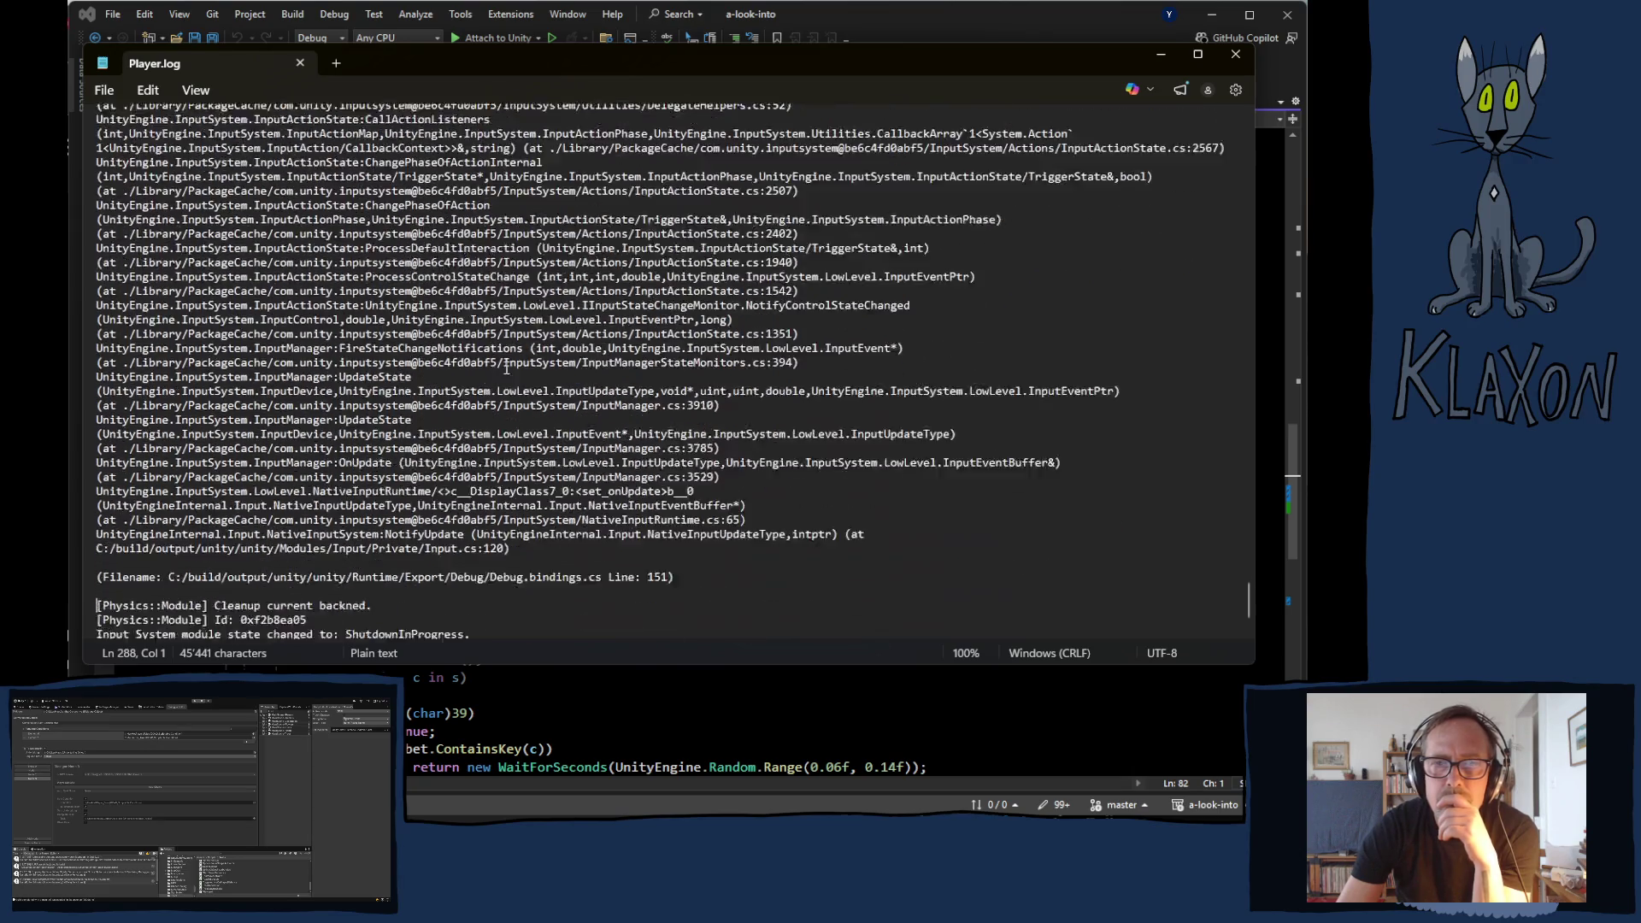
{"action": "scroll", "coordinate": [507, 366], "scroll_direction": "up", "scroll_amount": 10}
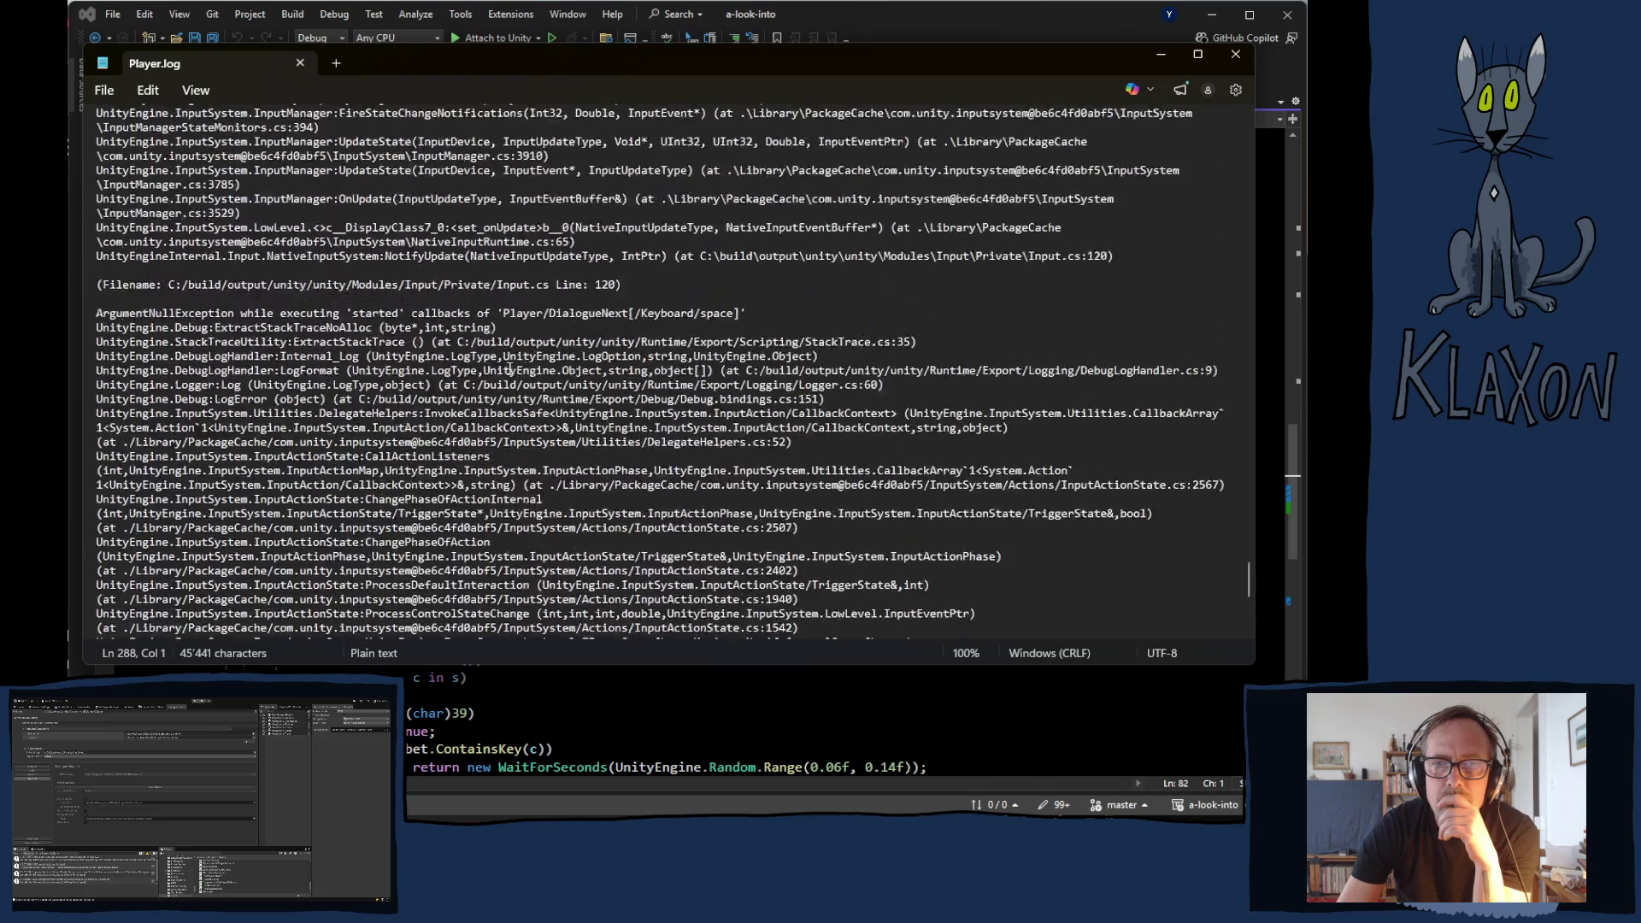
{"action": "scroll", "coordinate": [509, 368], "scroll_direction": "up", "scroll_amount": 6}
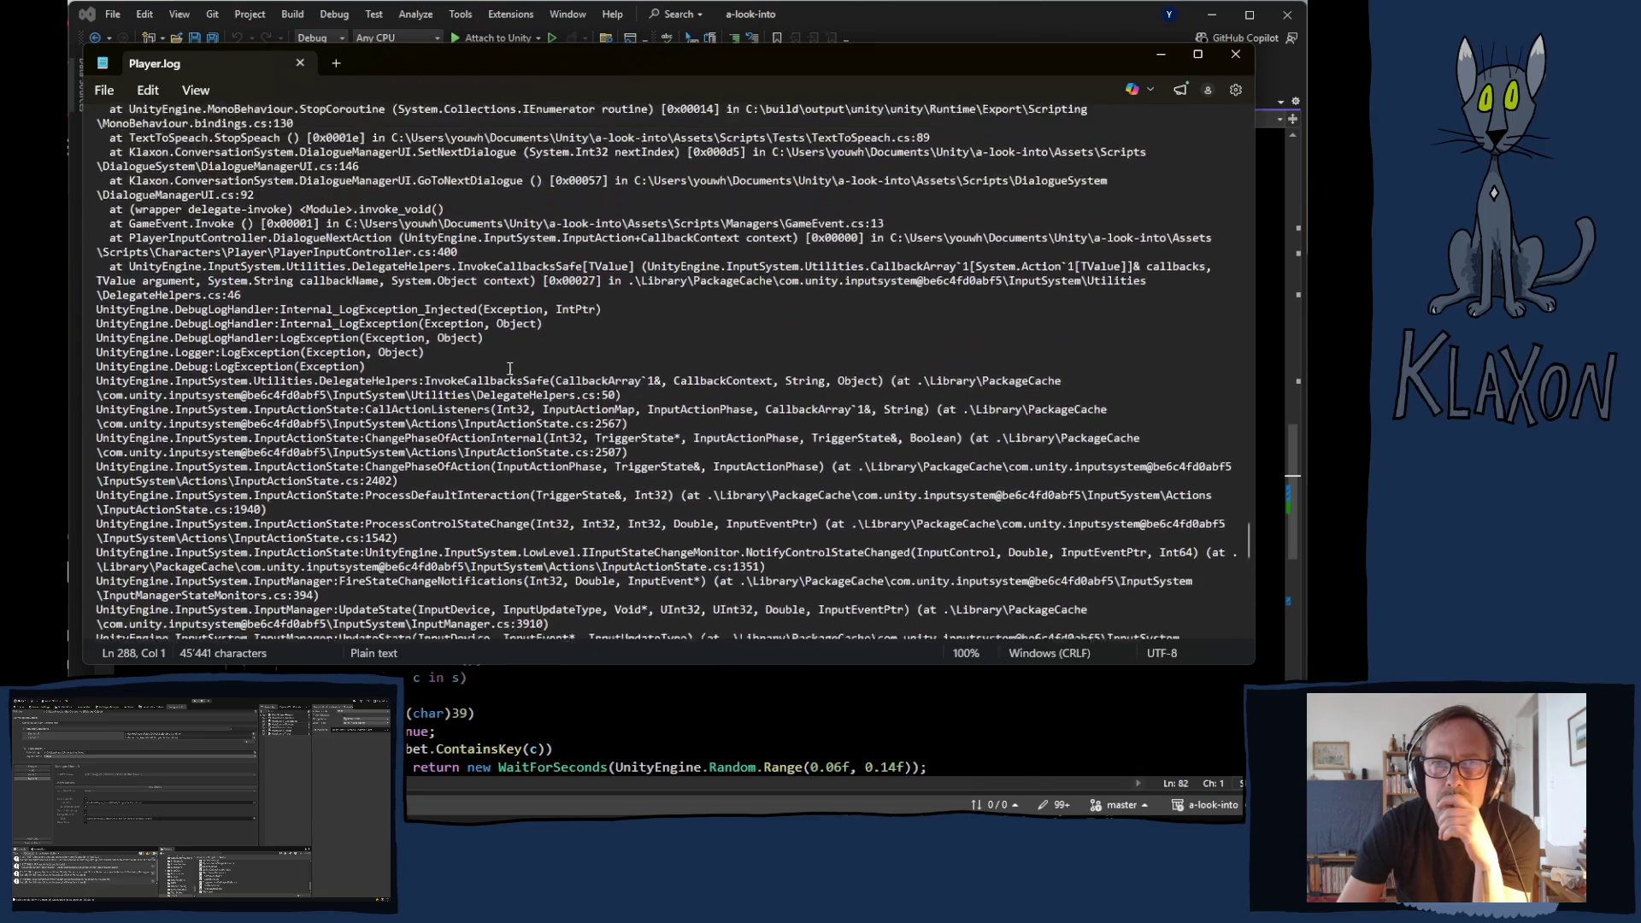
{"action": "scroll", "coordinate": [511, 368], "scroll_direction": "up", "scroll_amount": 1}
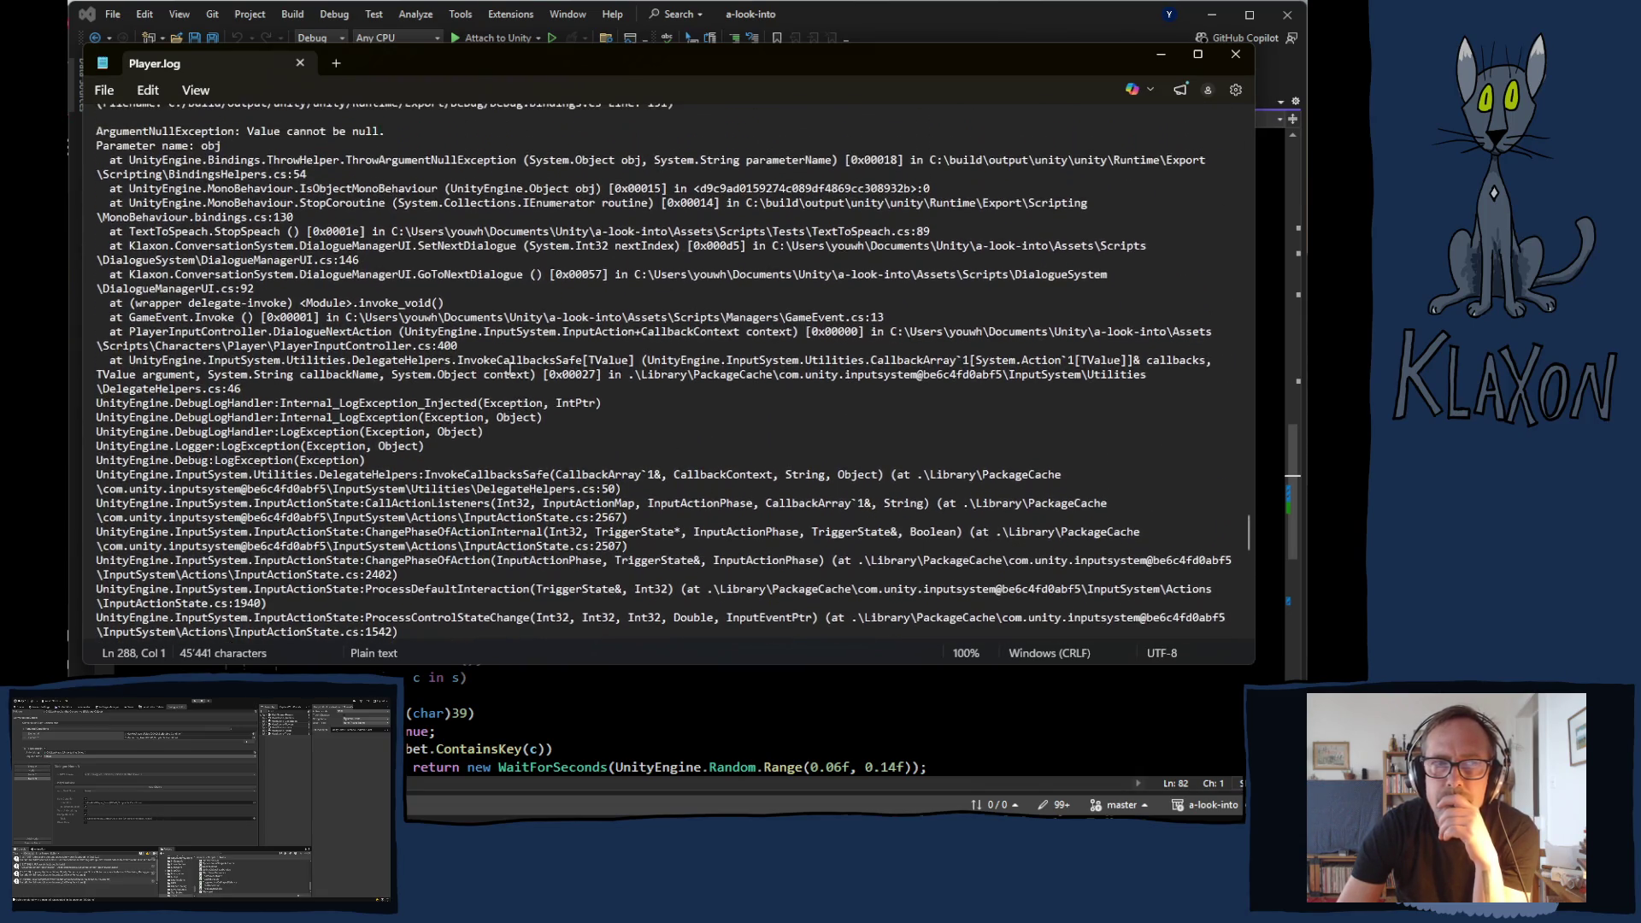
{"action": "scroll", "coordinate": [503, 370], "scroll_direction": "up", "scroll_amount": 1}
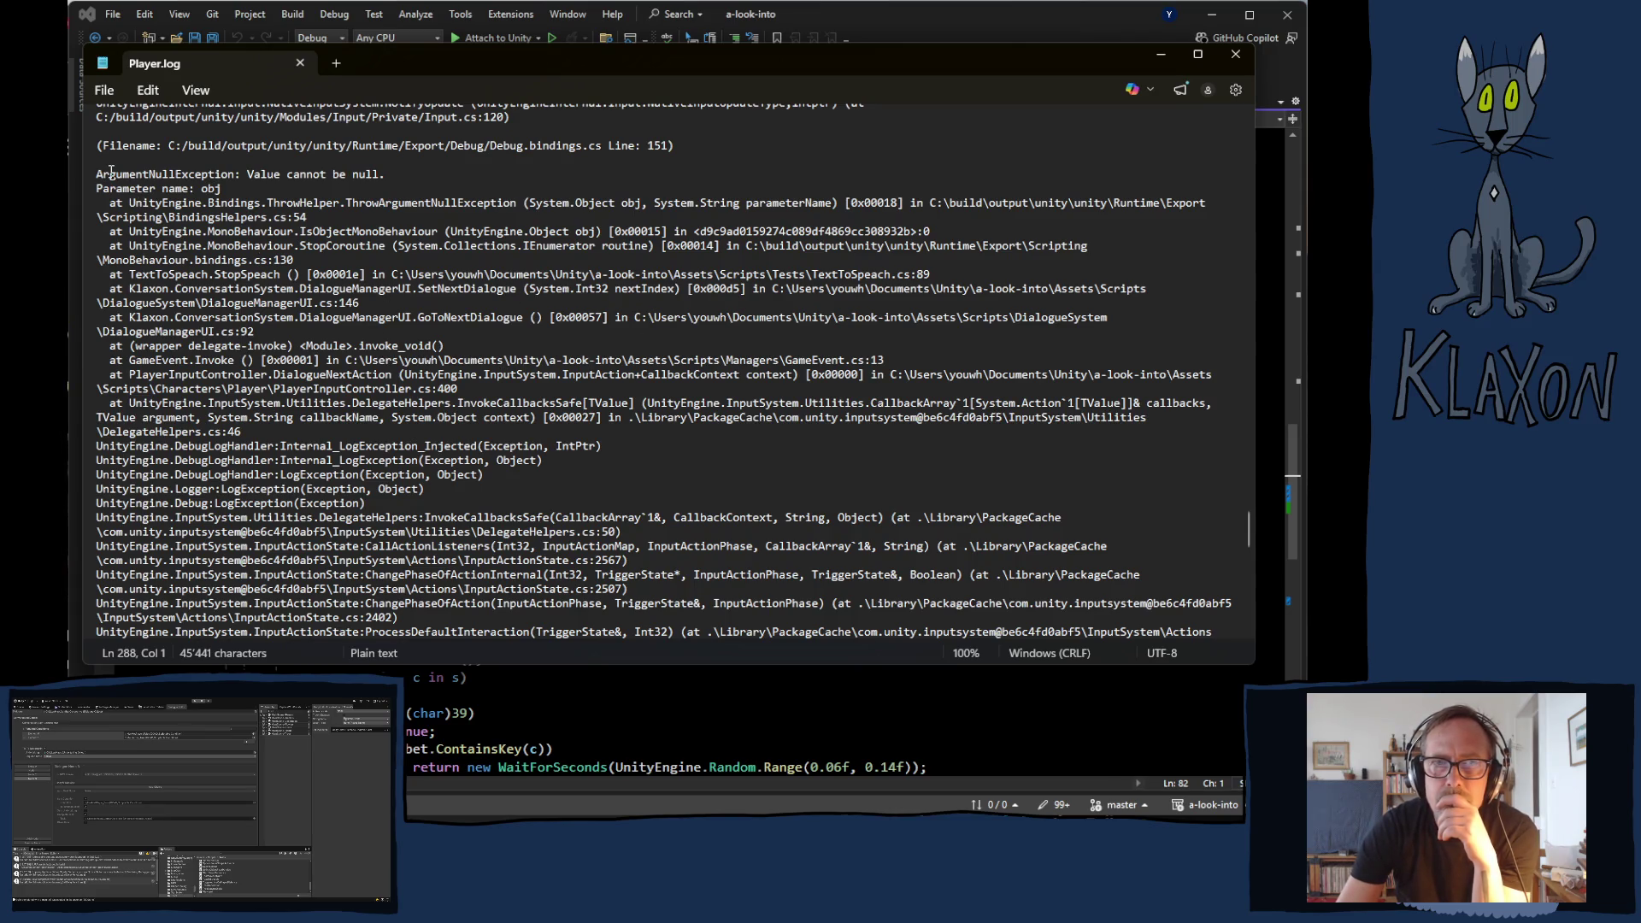
- Select the 'Value cannot be null' stack trace through TextToSpeach.StopSpeach
{"action": "mouse_move", "coordinate": [96, 175]}
{"action": "left_mouse_down"}
{"action": "mouse_move", "coordinate": [171, 189]}
{"action": "mouse_move", "coordinate": [325, 293]}
{"action": "mouse_move", "coordinate": [428, 318]}
{"action": "mouse_move", "coordinate": [513, 569]}
{"action": "mouse_move", "coordinate": [553, 489]}
{"action": "mouse_move", "coordinate": [1161, 483]}
{"action": "mouse_move", "coordinate": [1134, 500]}
{"action": "mouse_move", "coordinate": [1137, 484]}
{"action": "left_mouse_up"}
{"action": "scroll", "coordinate": [628, 436], "scroll_direction": "up", "scroll_amount": 11}
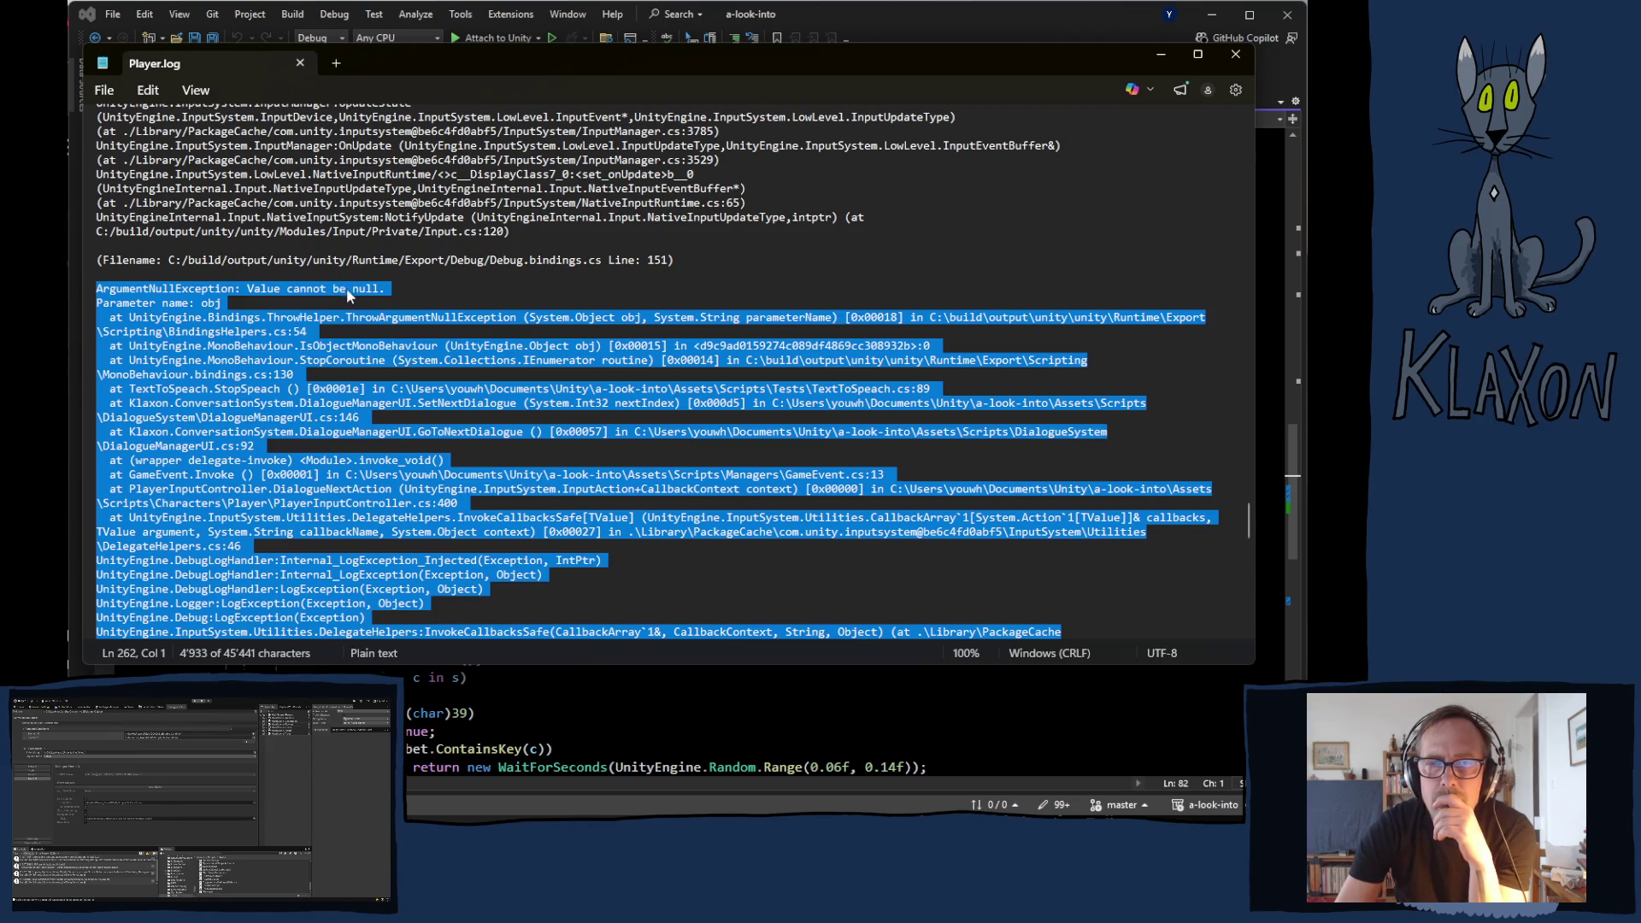
{"action": "scroll", "coordinate": [347, 285], "scroll_direction": "down", "scroll_amount": 11}
{"action": "scroll", "coordinate": [380, 331], "scroll_direction": "up", "scroll_amount": 11}
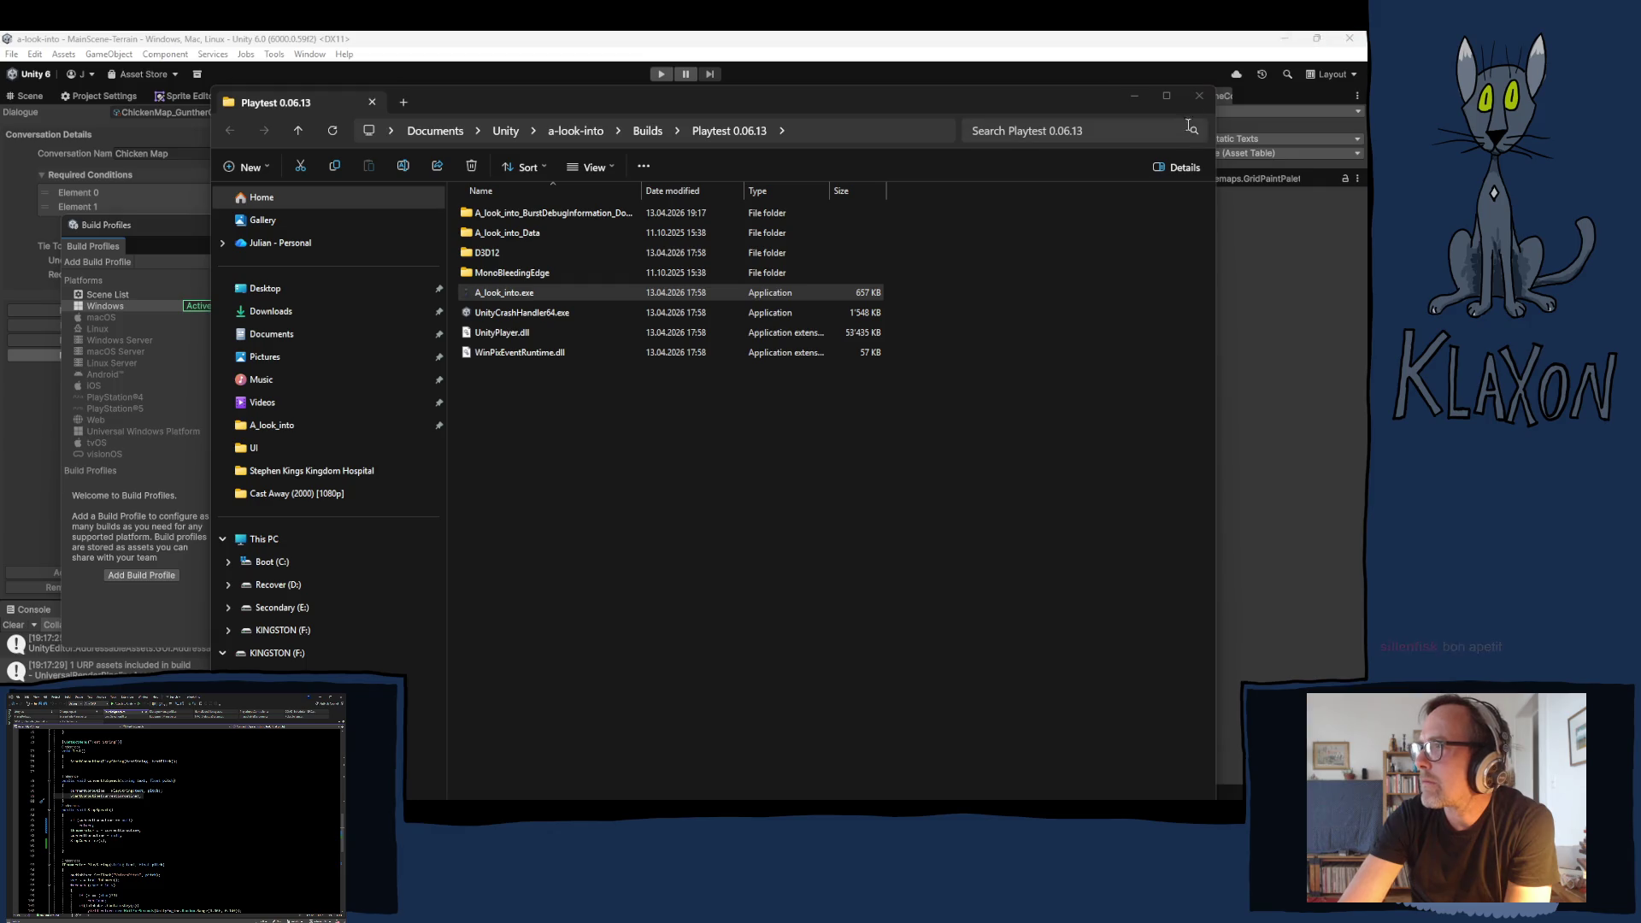
- Close the build folder Explorer window and Unity's Build Profiles window
{"action": "left_click", "coordinate": [1204, 100]}
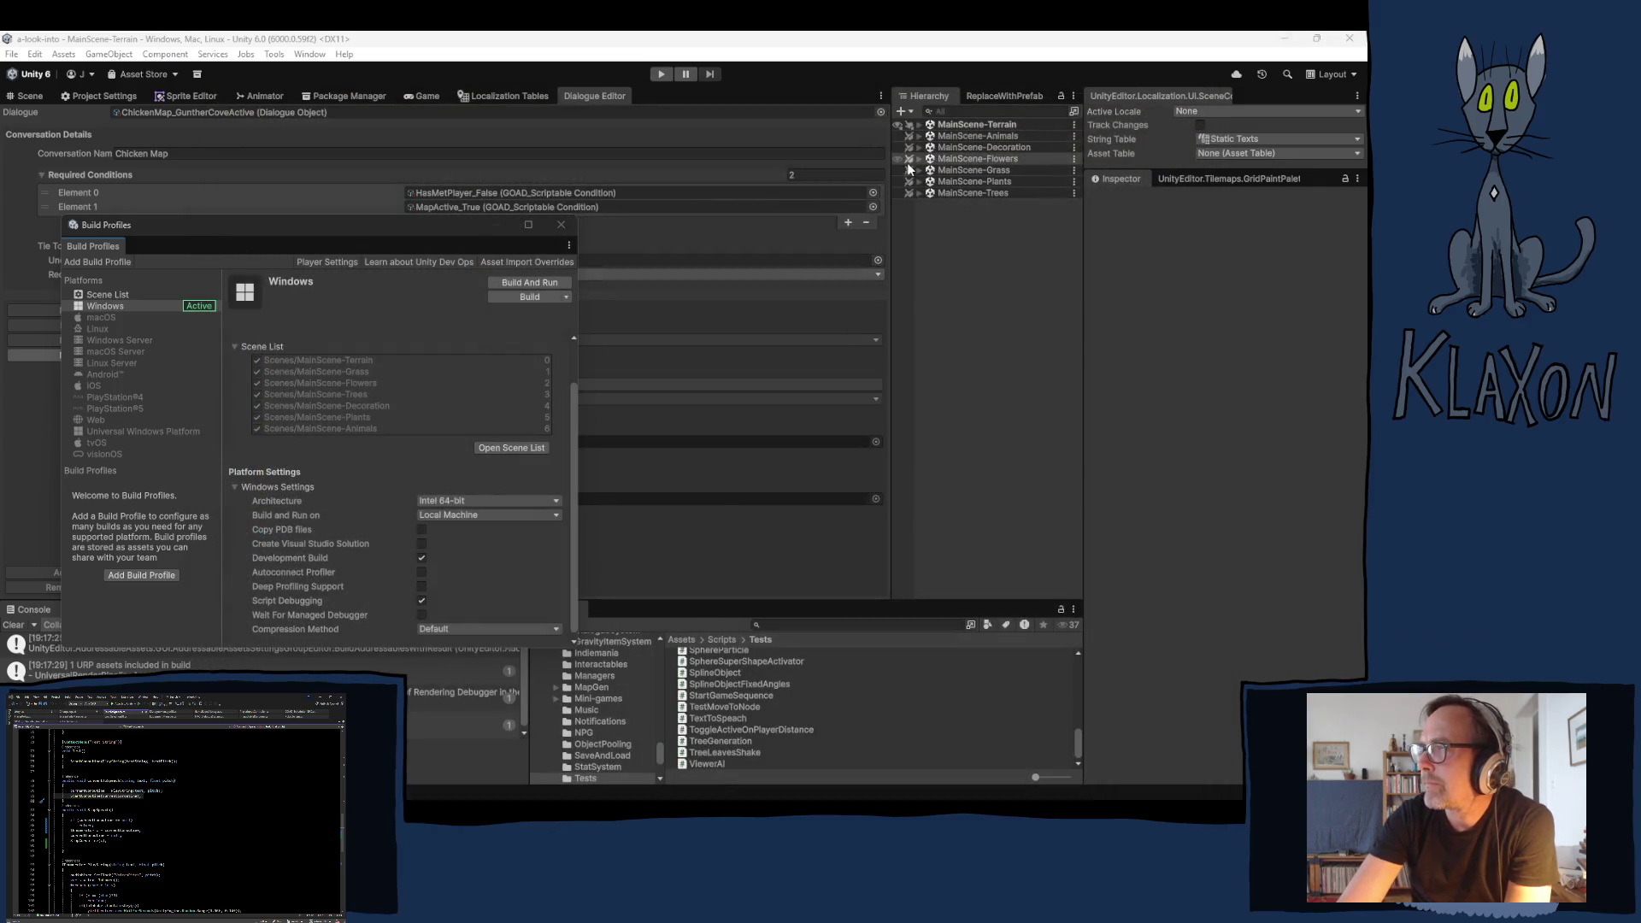
{"action": "left_click", "coordinate": [567, 224]}
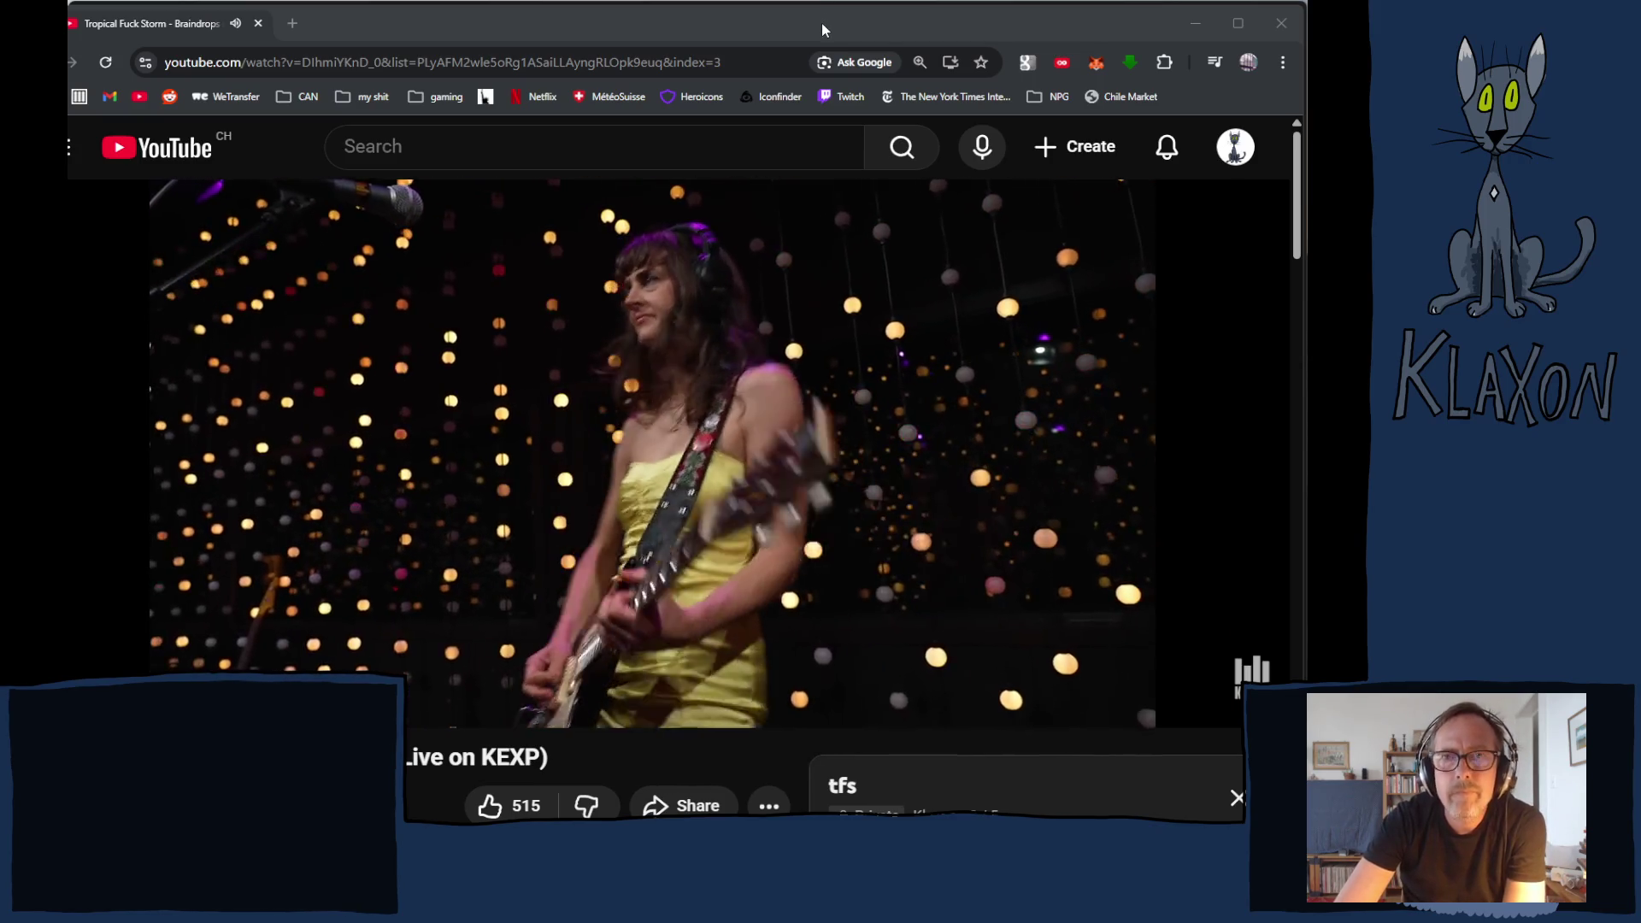
- Bring the browser playing the KEXP live performance video to the front
{"action": "left_click", "coordinate": [822, 23]}
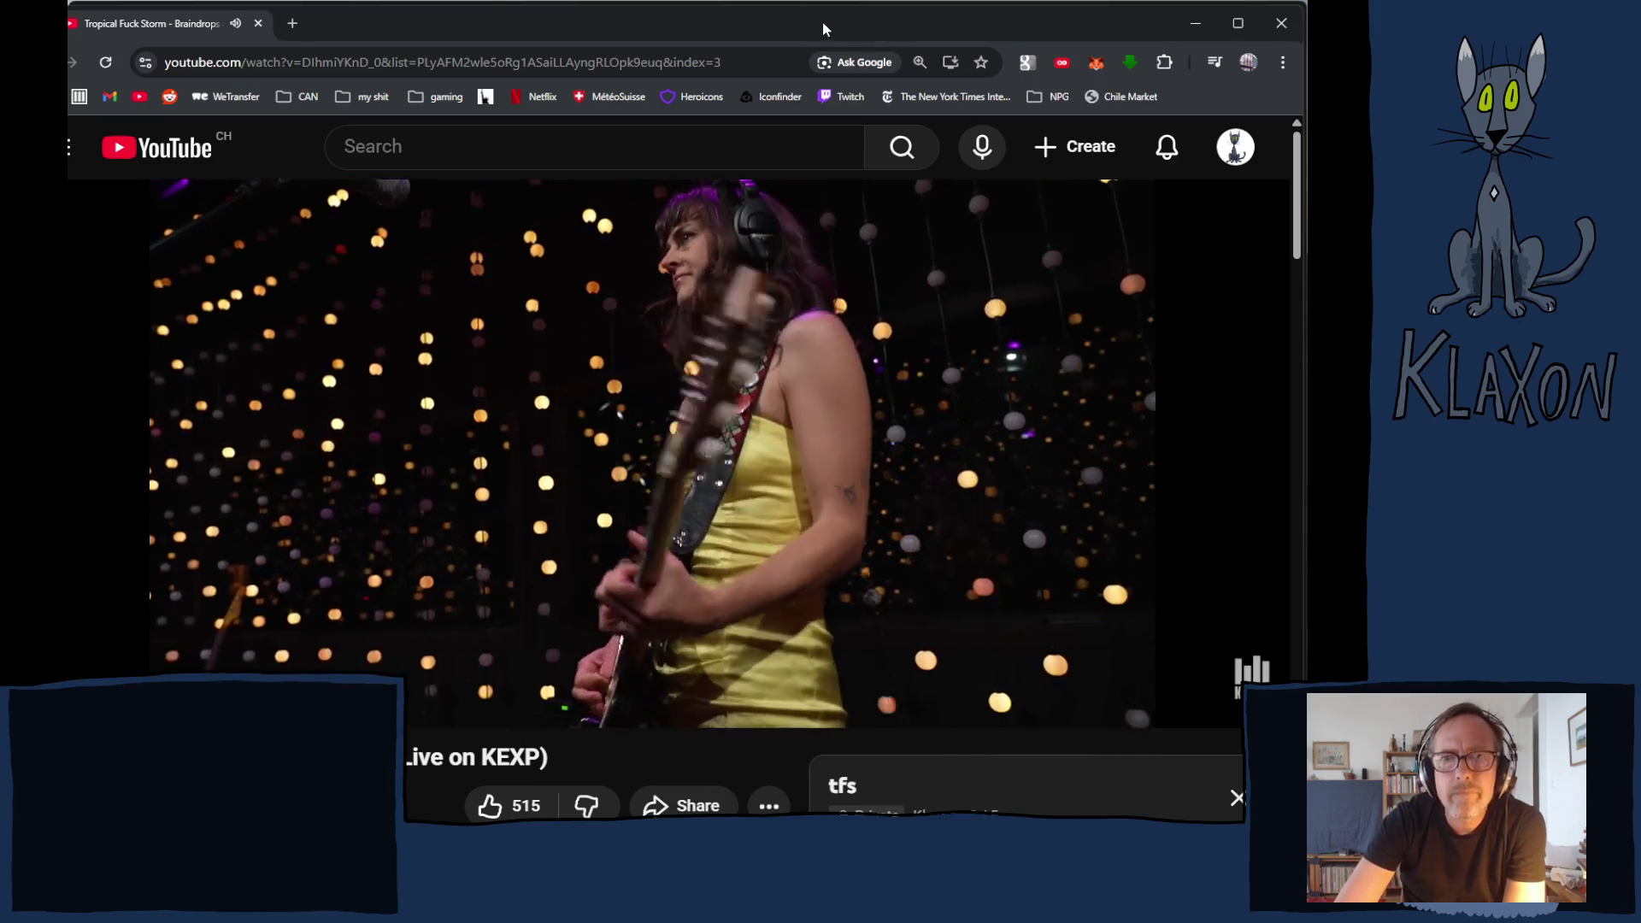